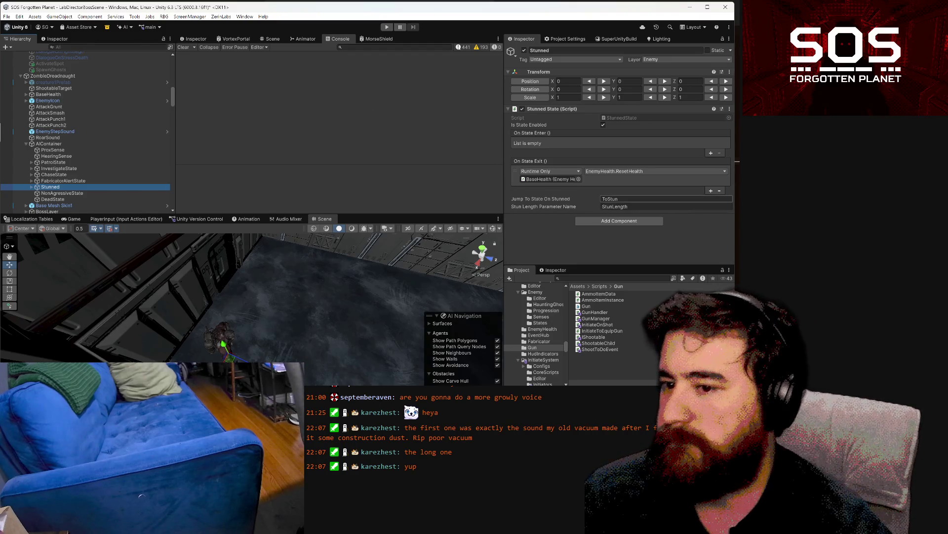
Step: Inspect the Stunned state and its exit event response in the Hierarchy
click(649, 184)
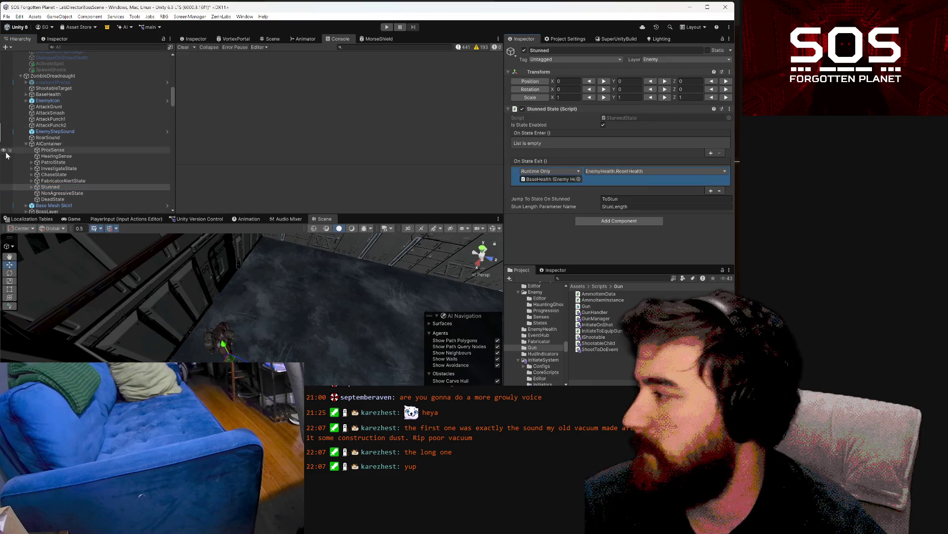
scroll(24, 157, down, 3)
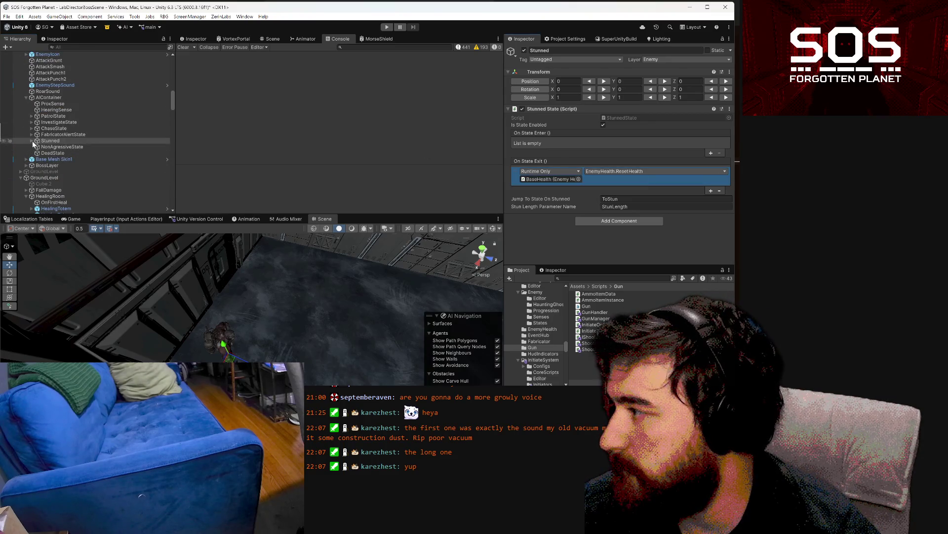
click(32, 141)
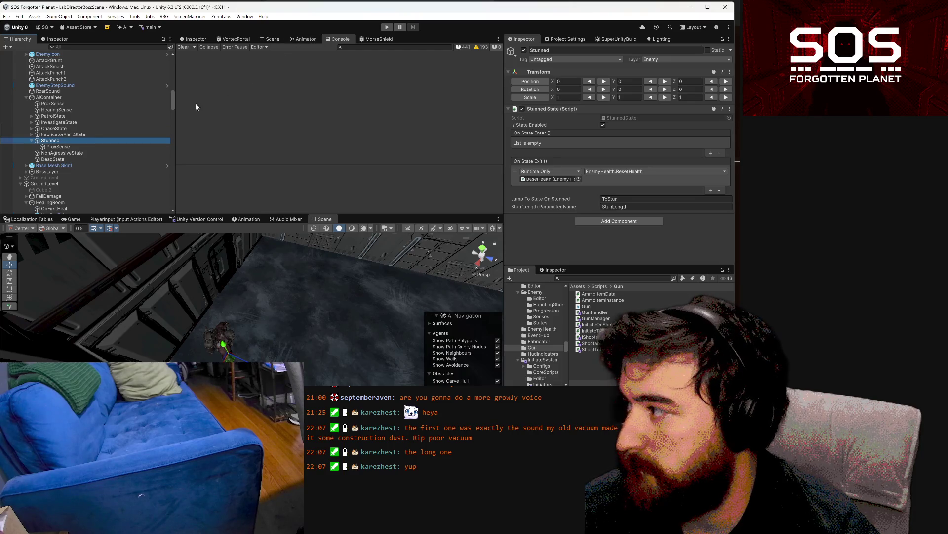
scroll(78, 124, up, 3)
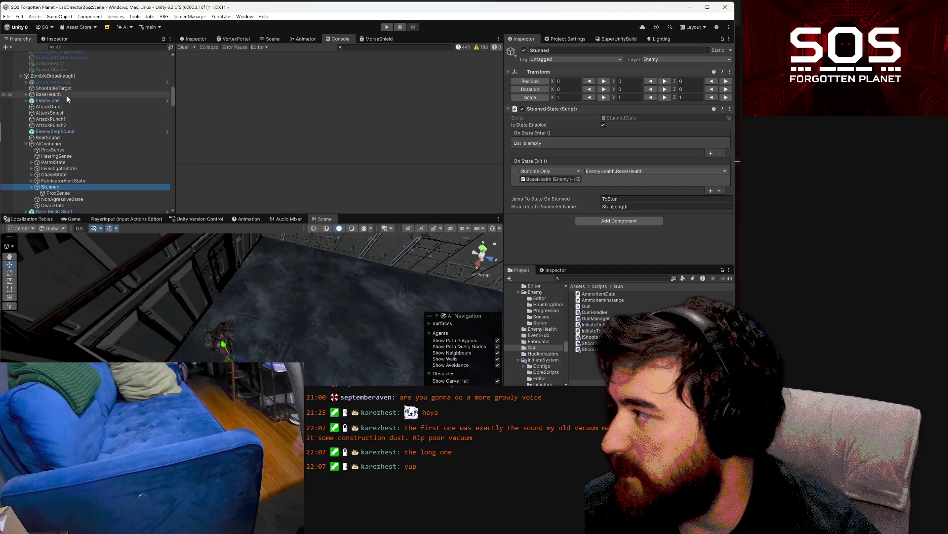
scroll(68, 124, down, 3)
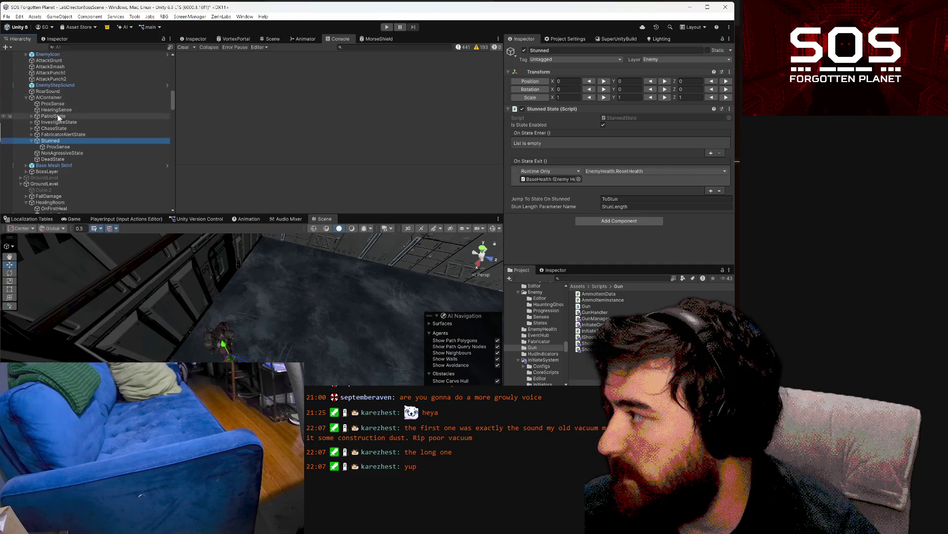
Step: Under ChaseState > SteveChaseCommon, disable RoarState's Is State Enabled and active checkboxes
click(32, 129)
click(37, 146)
scroll(47, 147, down, 2)
click(59, 142)
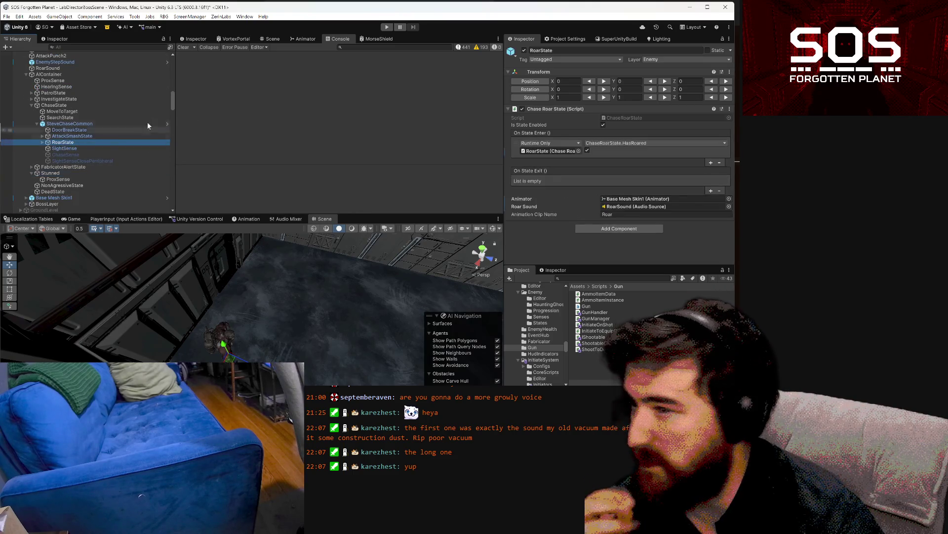
click(602, 124)
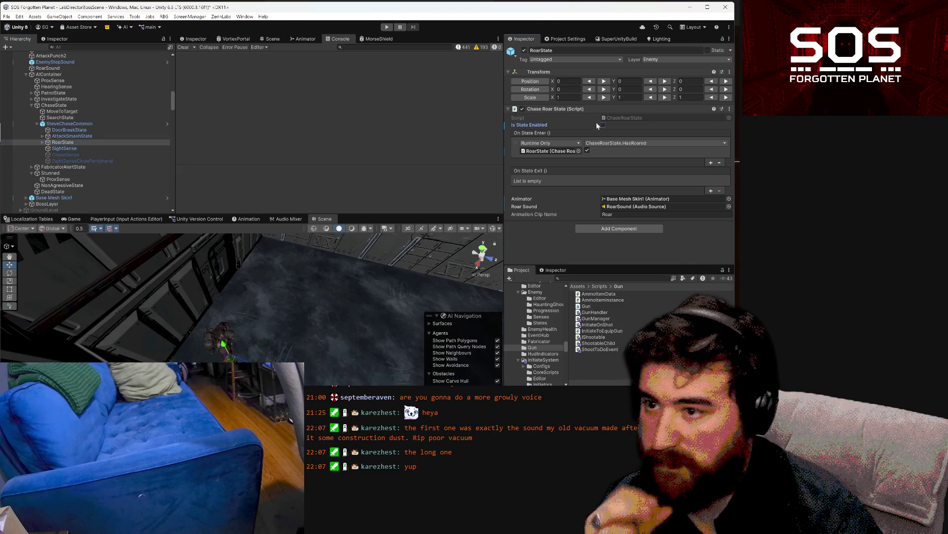
click(524, 51)
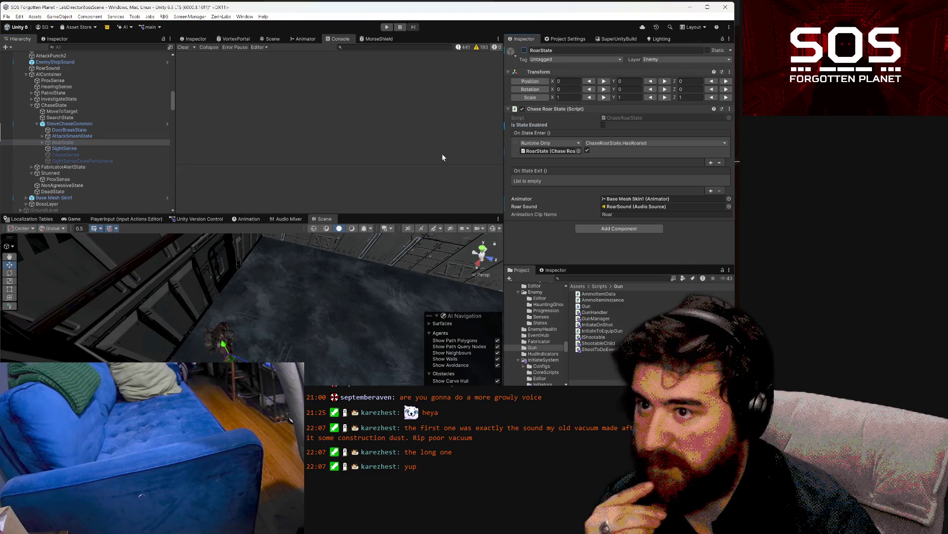
Step: Select BossLayer and expand it to show its children
scroll(109, 177, down, 3)
click(79, 157)
click(27, 157)
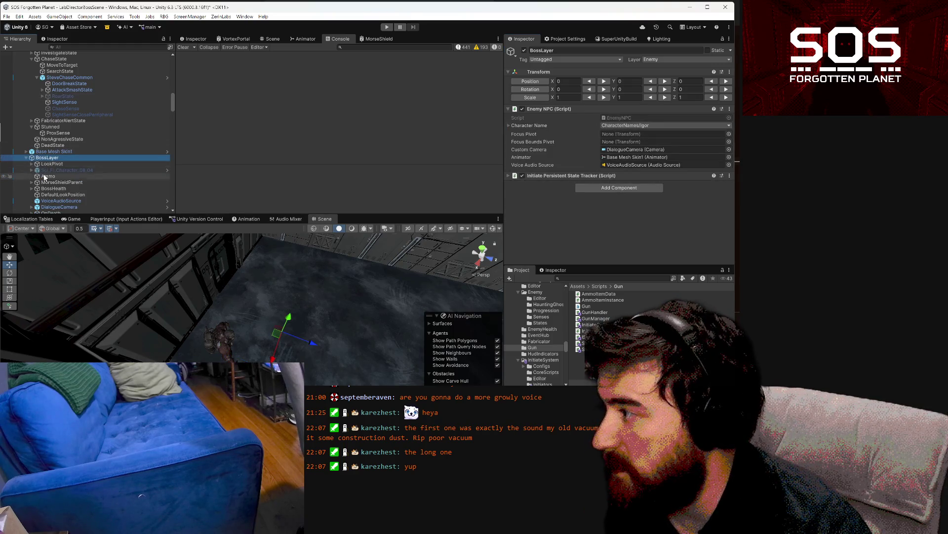
Step: Add an On Stun response on BossHealth targeting ZombieDreadnaught's Enemy.StunnedLengthRemaining
click(53, 189)
scroll(651, 140, down, 4)
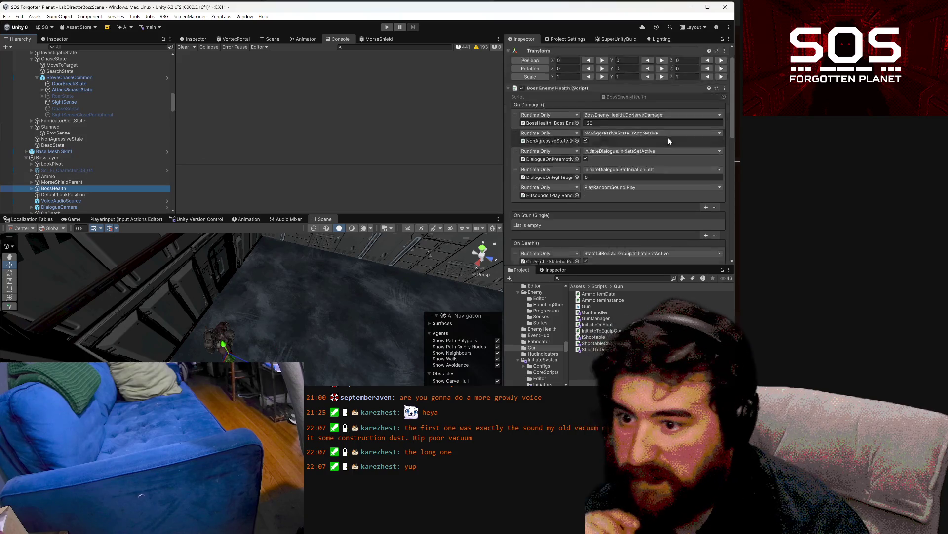
scroll(652, 141, down, 2)
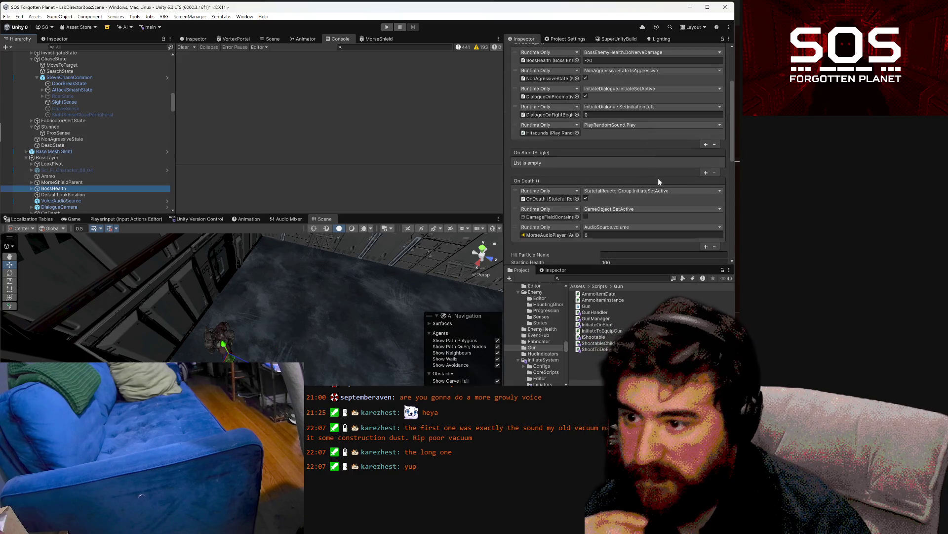
click(706, 172)
scroll(108, 120, up, 5)
scroll(108, 120, up, 3)
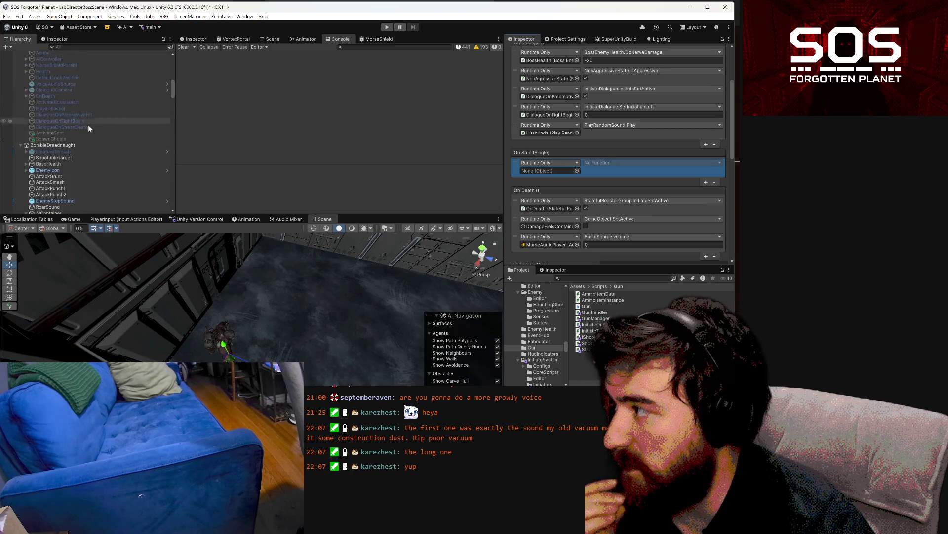
mouse_move(52, 145)
mouse_down()
mouse_move(548, 131)
mouse_move(552, 171)
mouse_up()
click(606, 163)
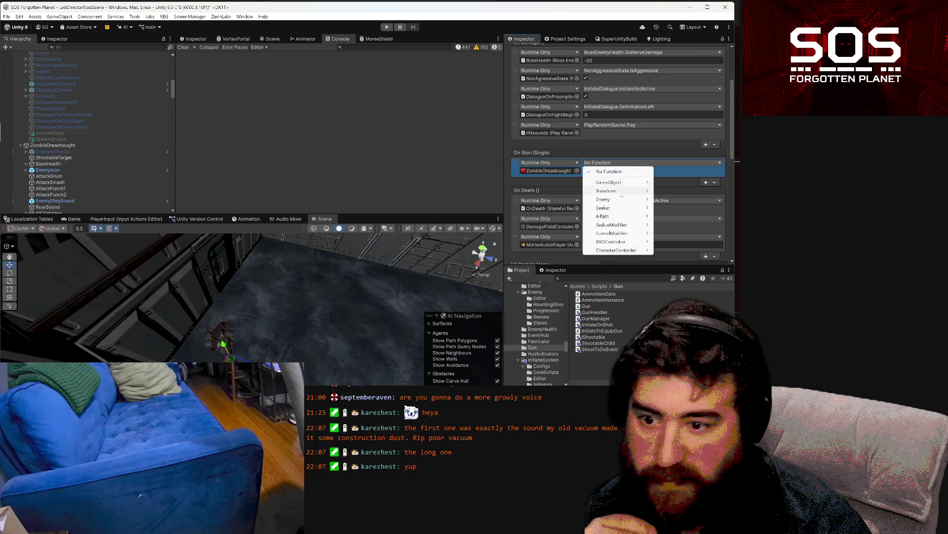
mouse_move(613, 200)
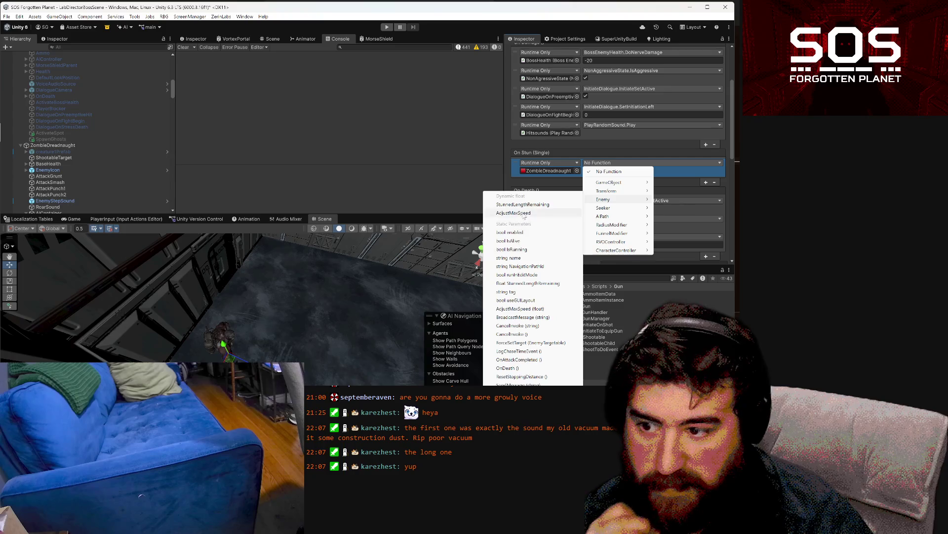
click(524, 204)
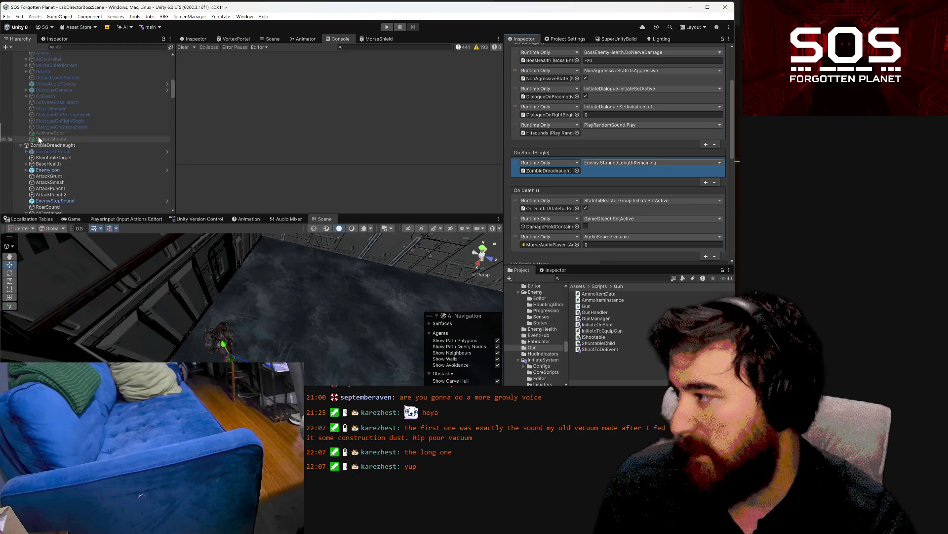
Step: Select ZombieDreadnaught, frame it in the Scene view, and switch to VS Code
click(60, 145)
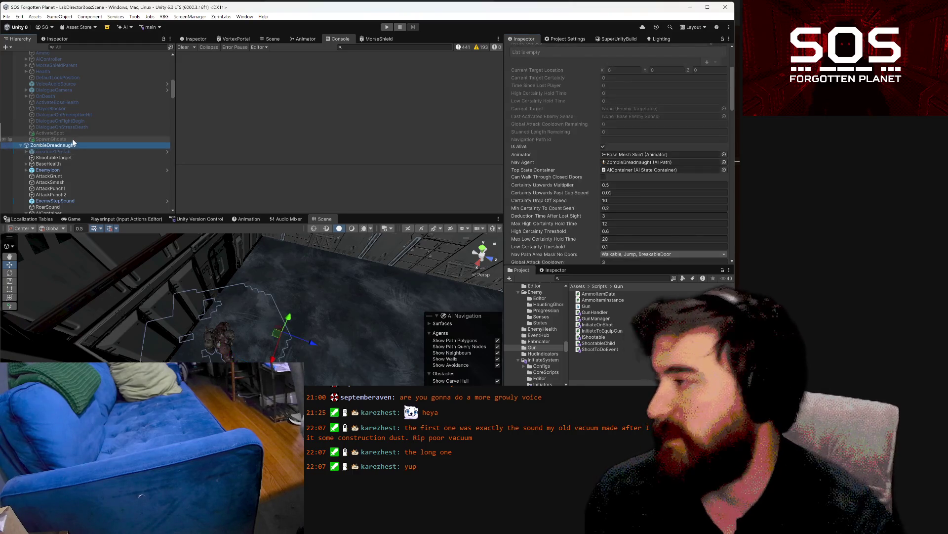
scroll(64, 147, down, 3)
scroll(64, 147, down, 3)
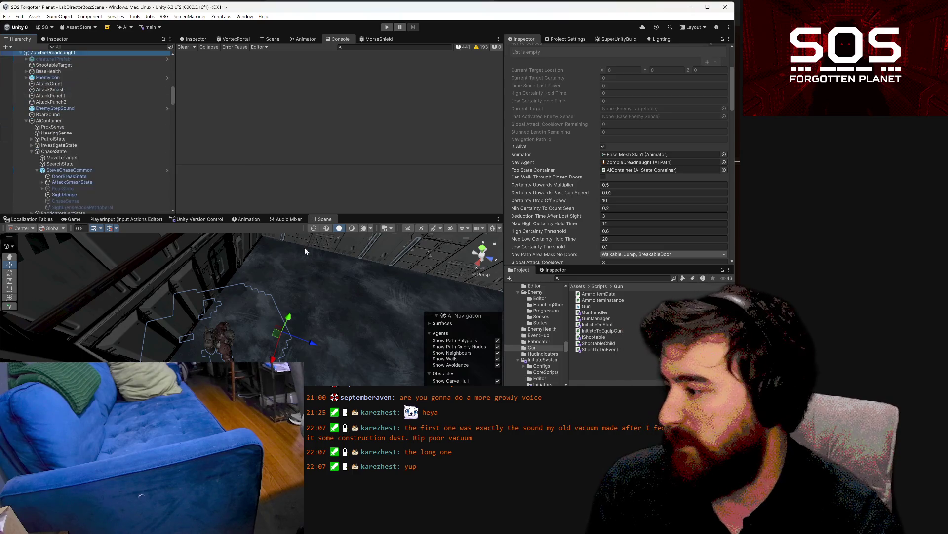
key(f)
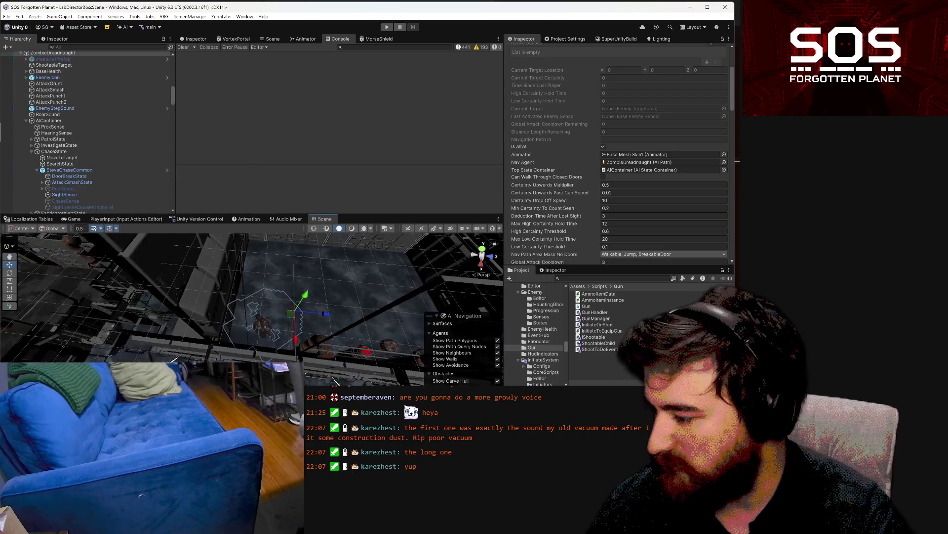
key(alt+Tab)
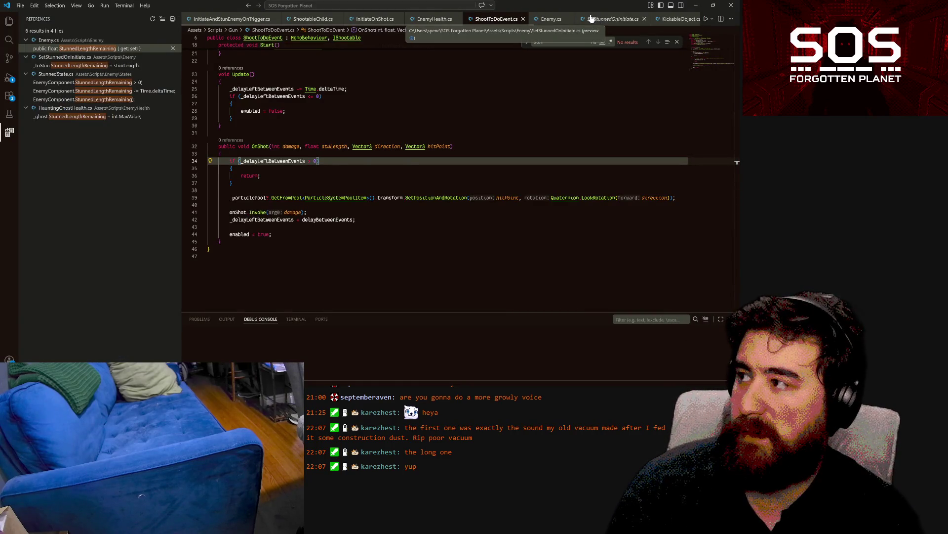
Step: In InitiateAndStunEnemyOnTrigger.cs, add a line after line 10's brace and begin an if( statement
click(213, 19)
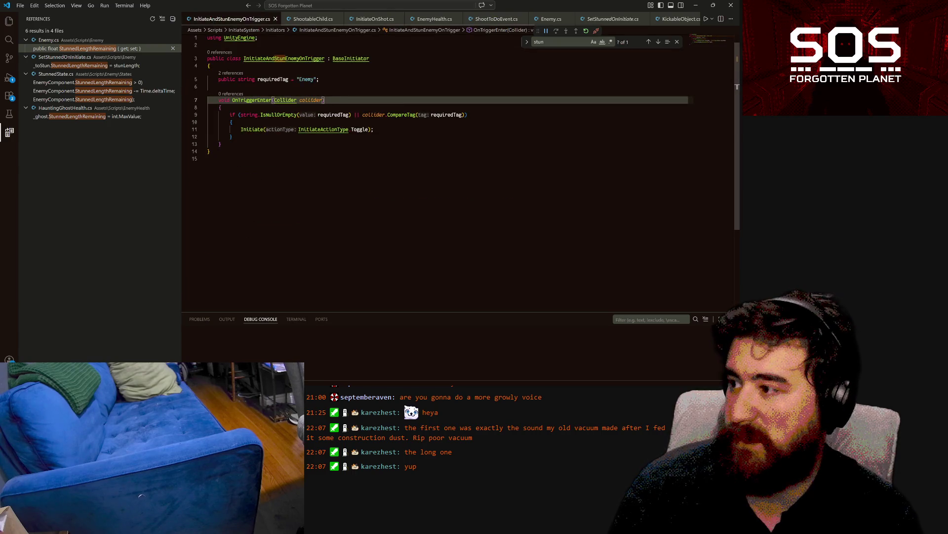
key(Down)
key(Down)
key(Down)
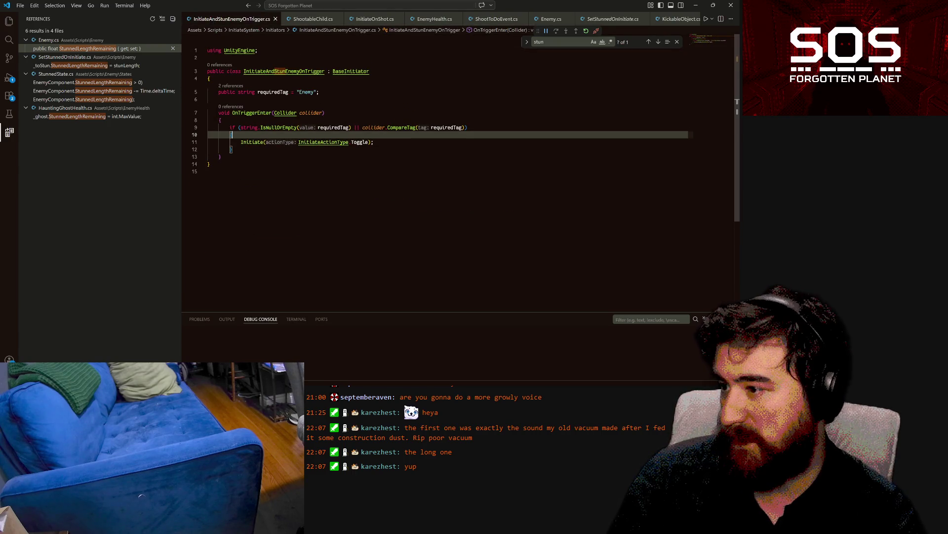
mouse_move(401, 128)
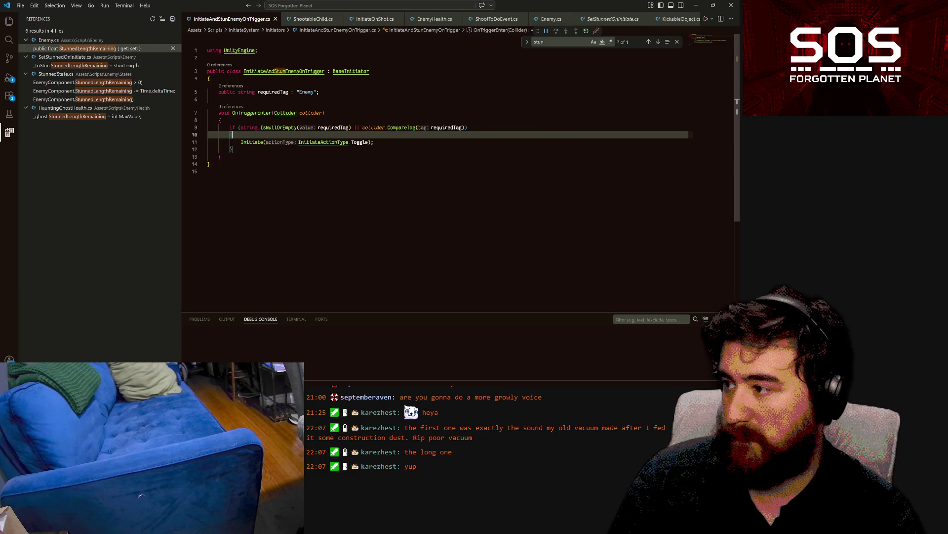
key(Return)
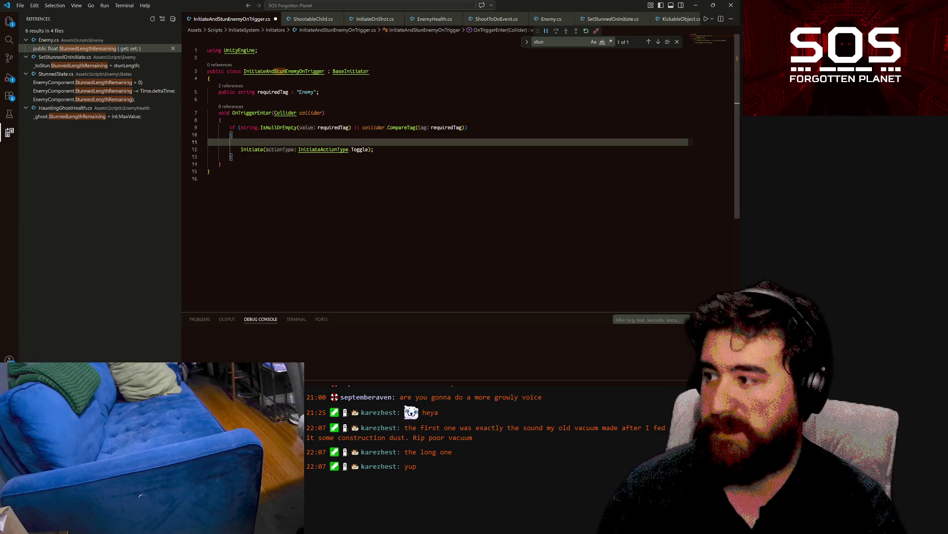
text(()
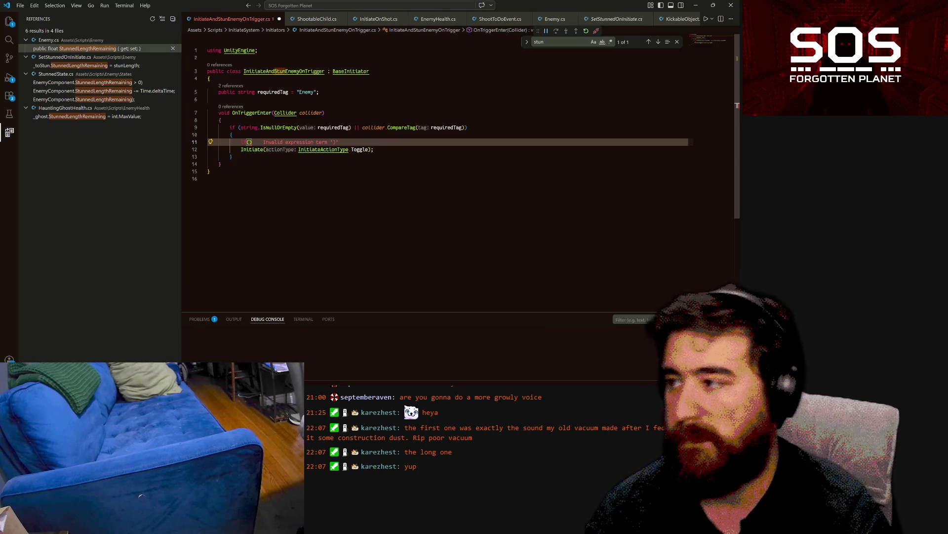
Step: Add an early 'if (initiationsLeft == 0) { return; }' guard at the method start and save
key(Up)
key(Up)
key(Up)
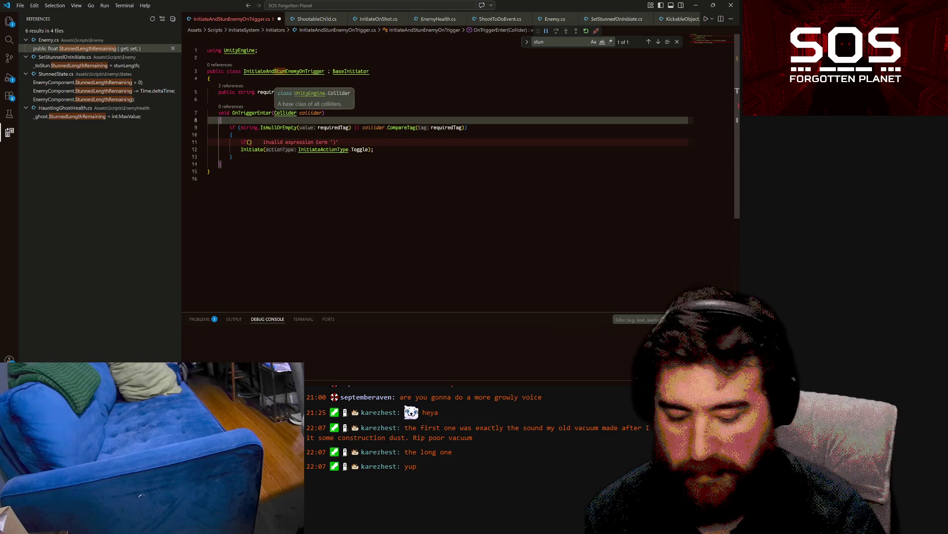
key(Return)
key(Return)
key(Up)
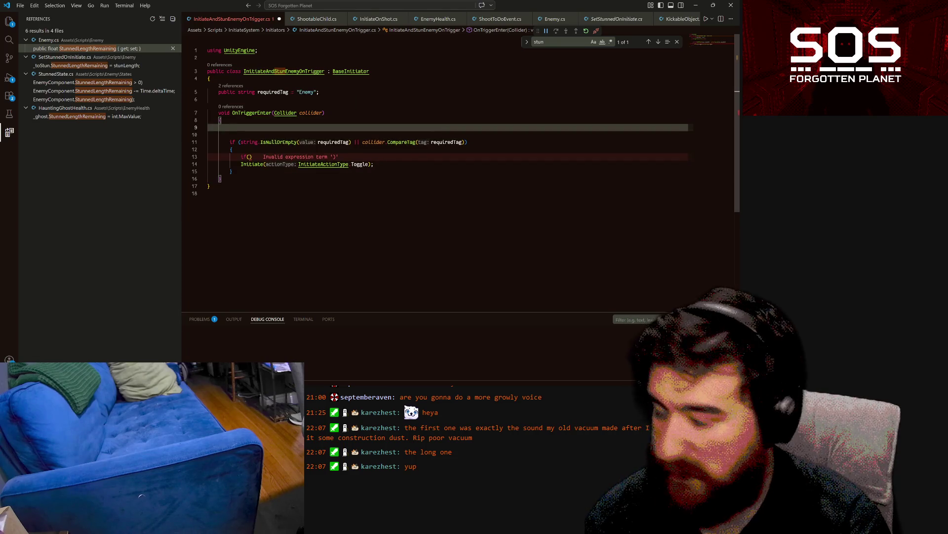
text(if(initi)
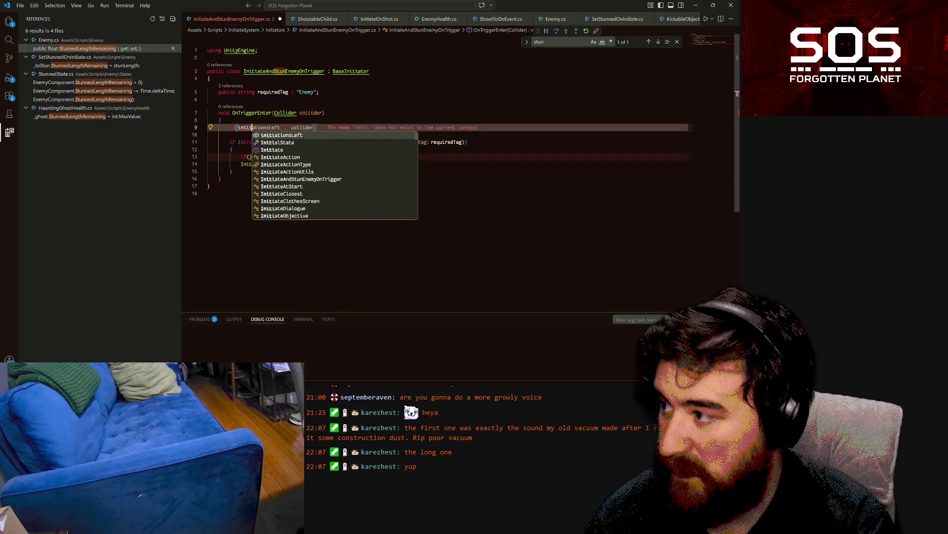
key(Tab)
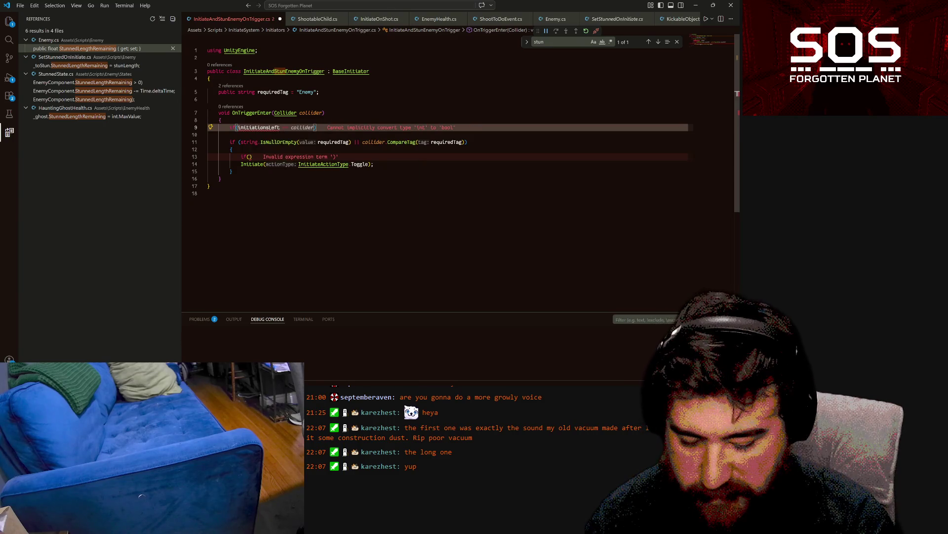
text(== 0))
key(Return)
text({)
key(Return)
text(return;)
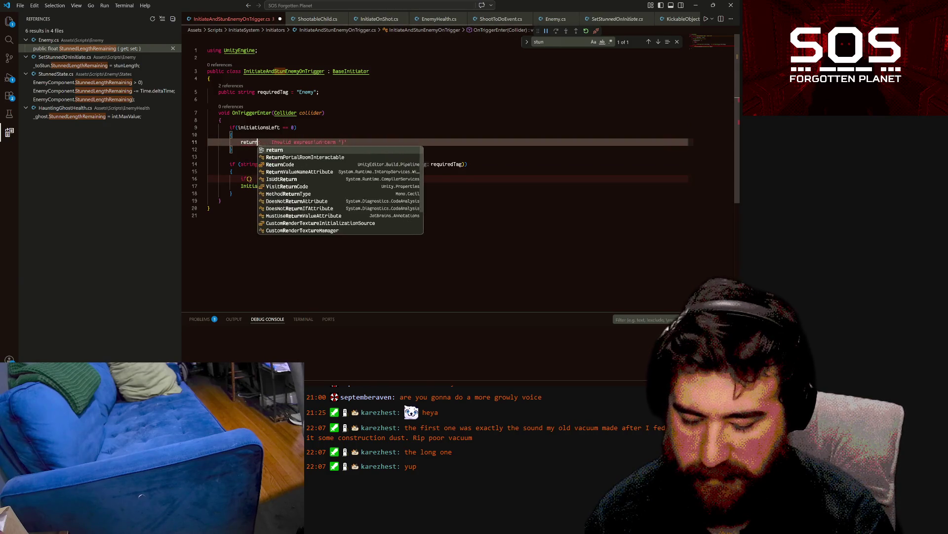
key(ctrl+s)
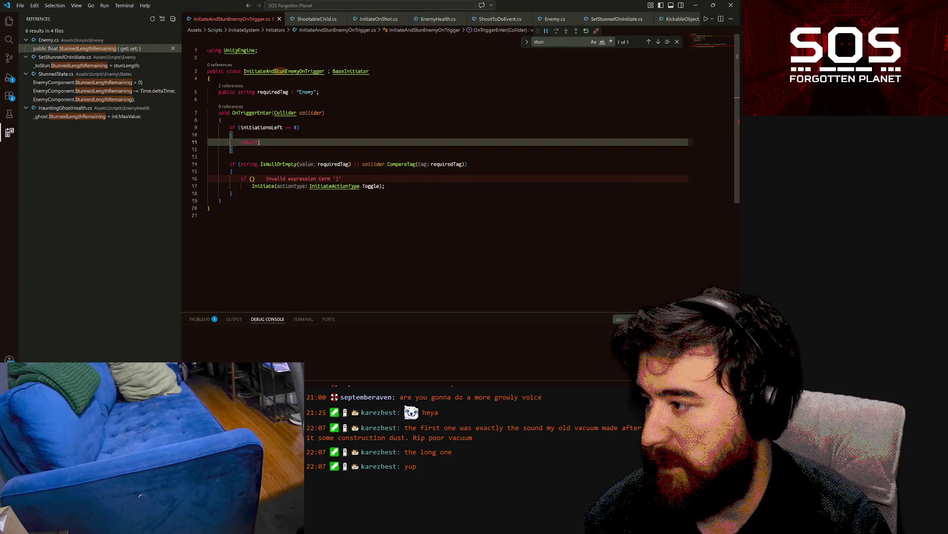
Step: Fill the empty condition with 'collider.GetComponent<IShootable>() is IShootable shootable' and open its block
click(250, 179)
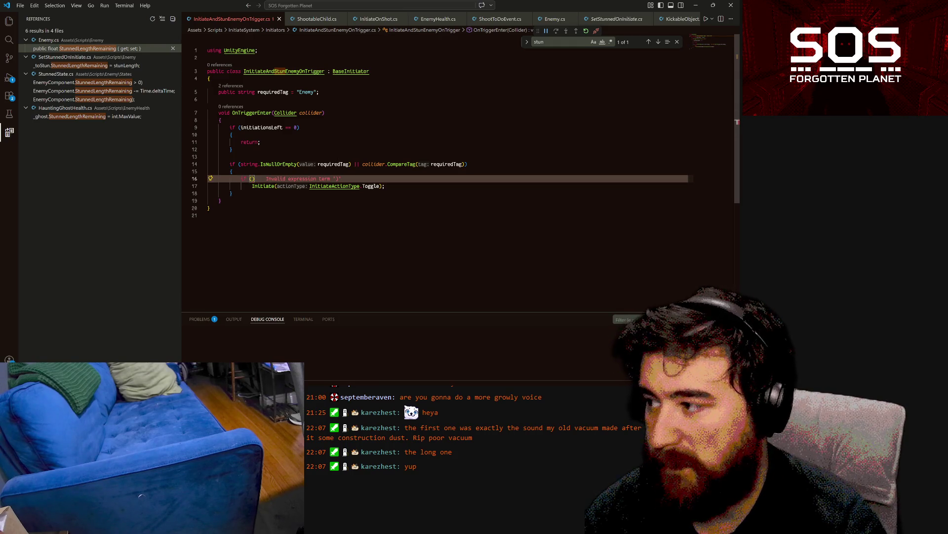
text(collider)
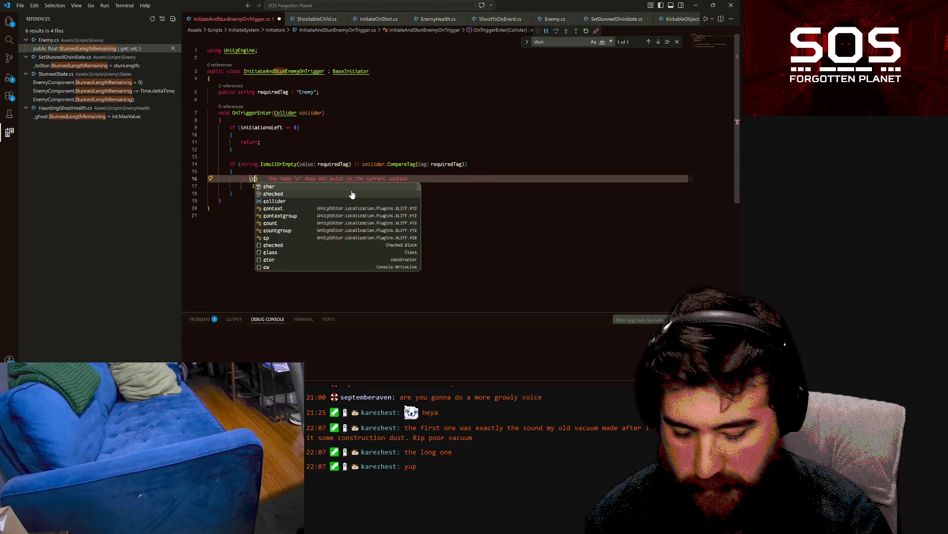
text(.)
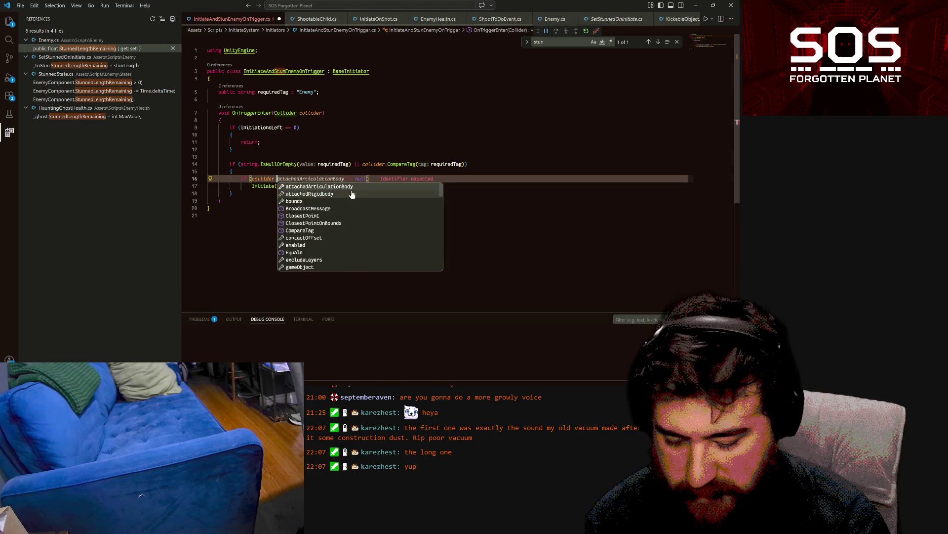
text(get)
key(Down)
key(Tab)
text(<)
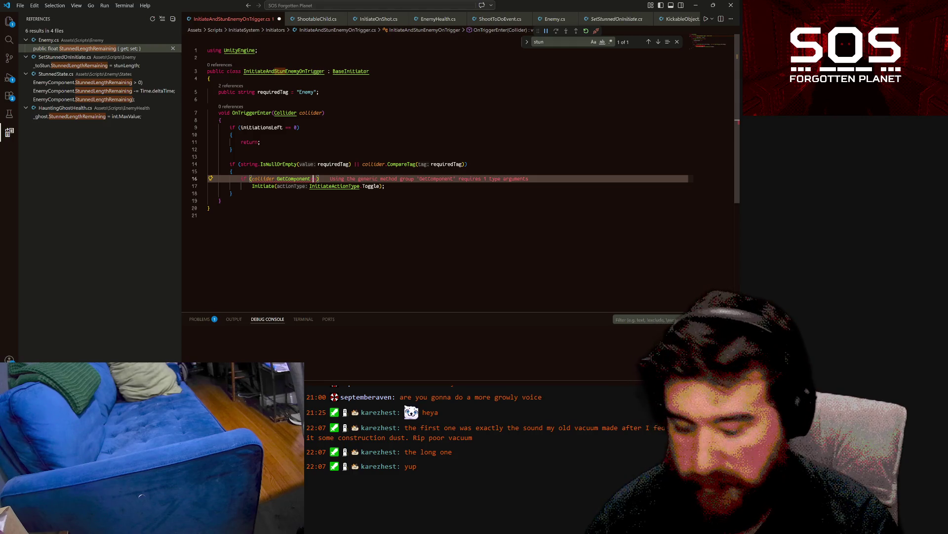
text(IShootable>)
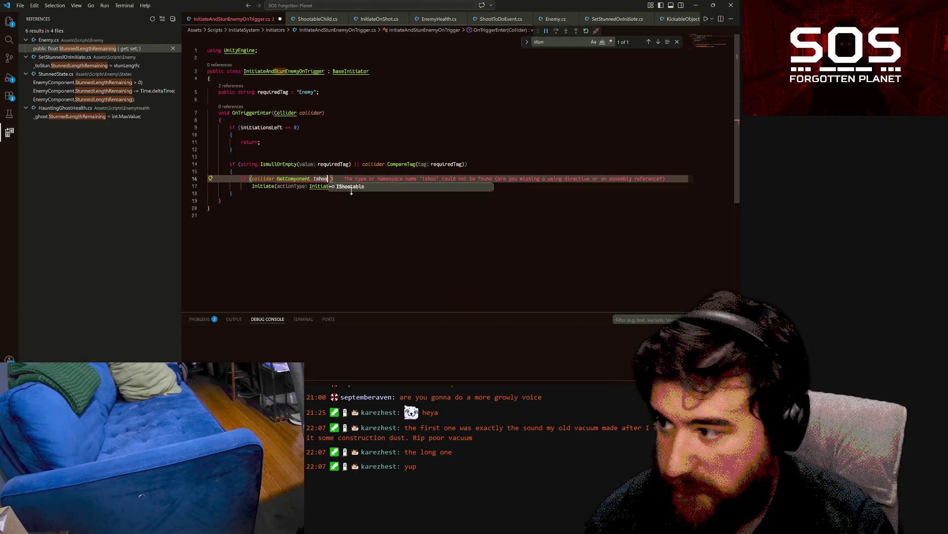
text(() != null)
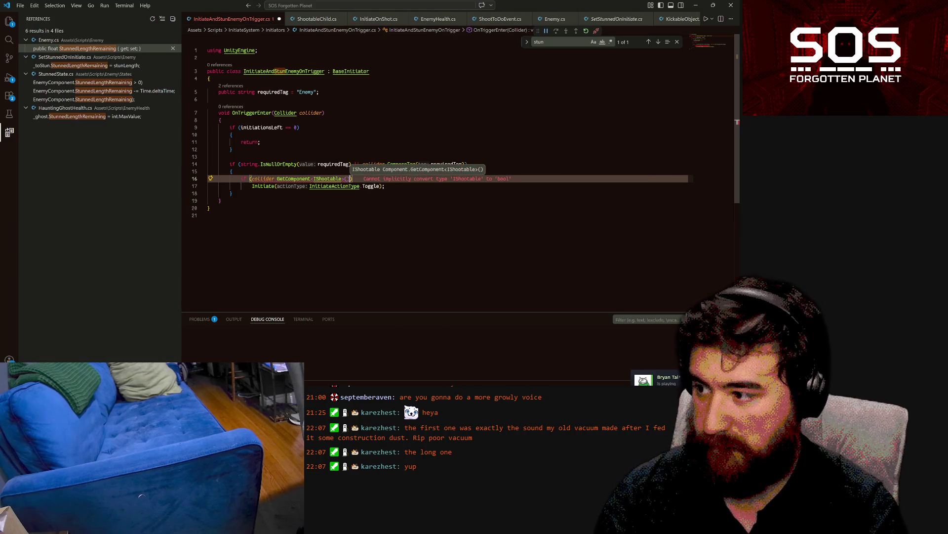
key(BackSpace)
key(BackSpace)
key(BackSpace)
text(is Shoo)
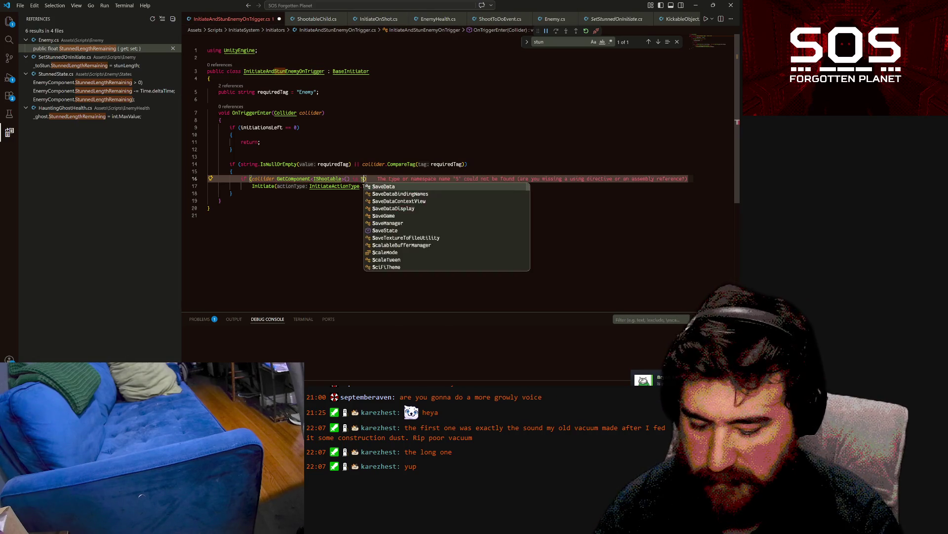
key(BackSpace)
key(BackSpace)
key(BackSpace)
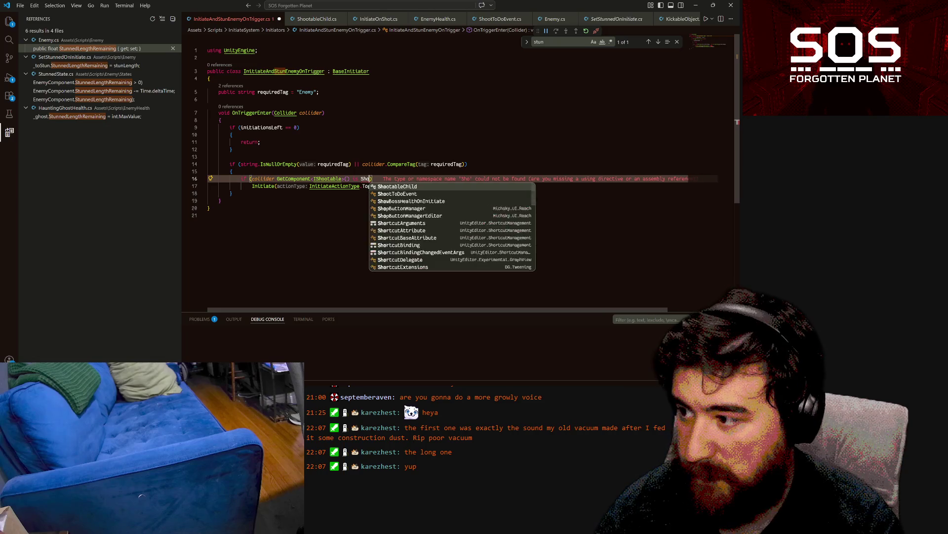
text(IShootable)
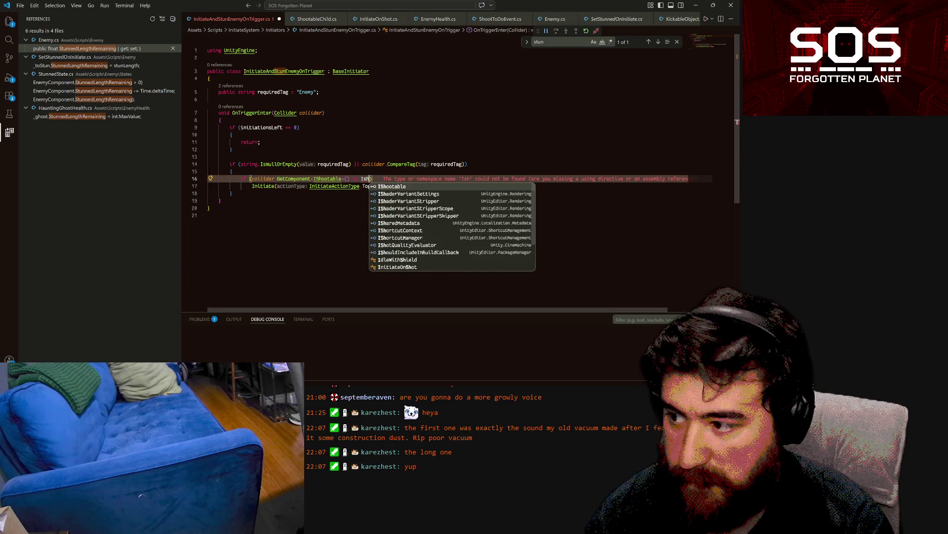
key(Tab)
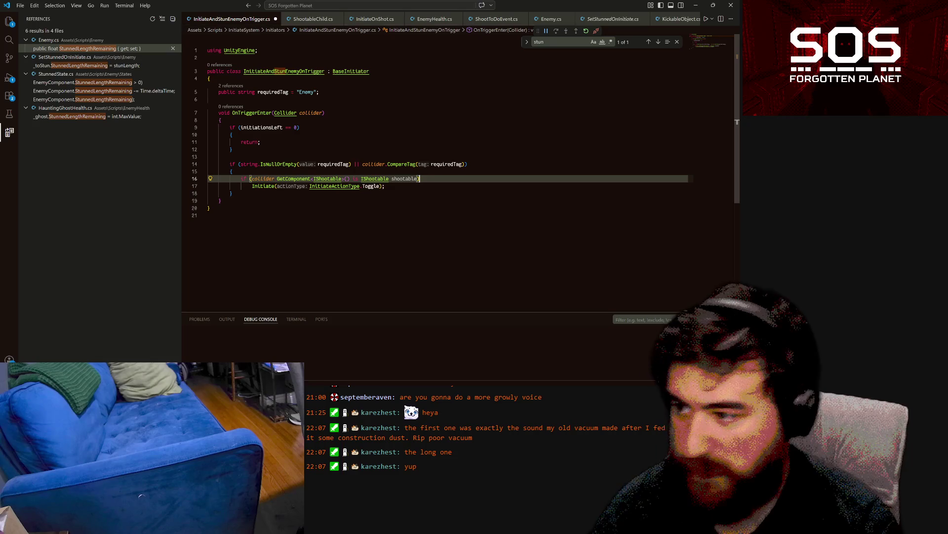
key(Return)
text({)
key(Return)
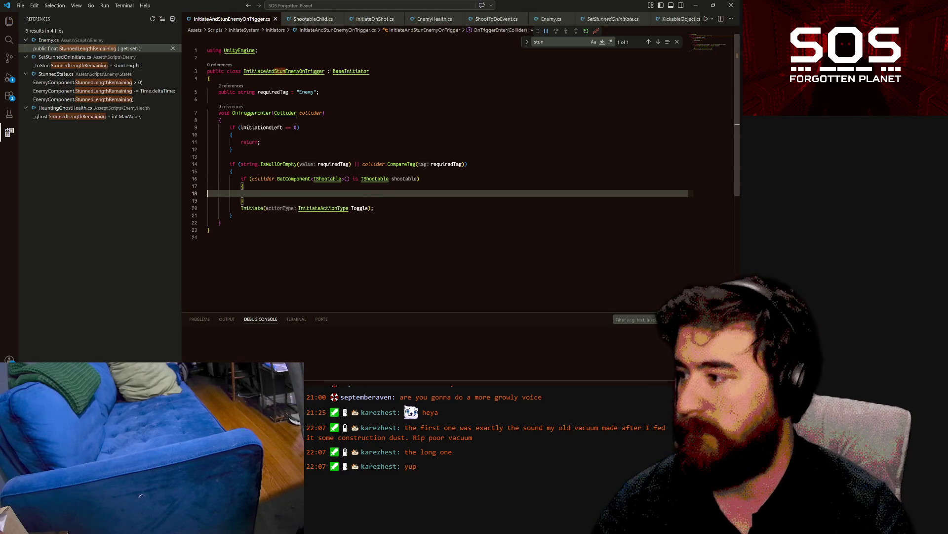
Step: Move the Initiate call inside the shootable block
key(Down)
key(Down)
key(ctrl+x)
key(Up)
key(Up)
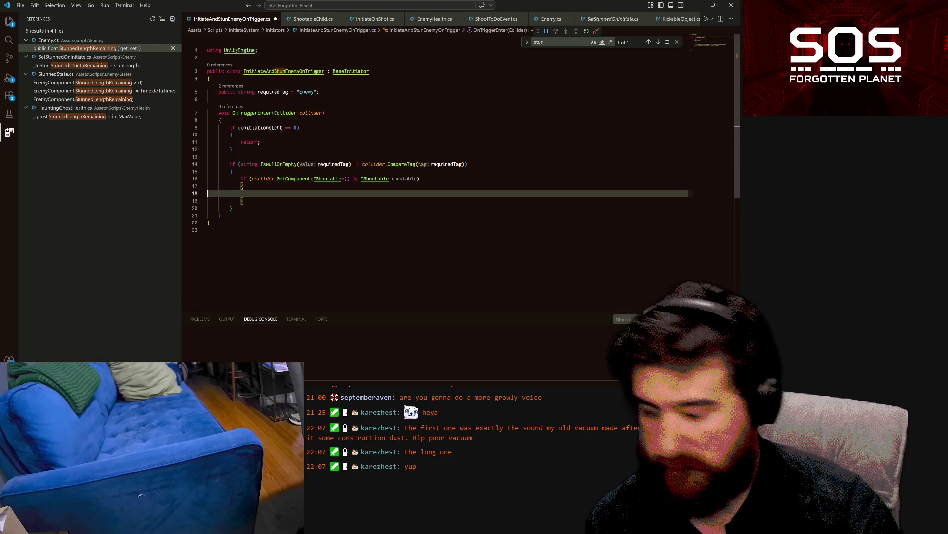
key(ctrl+v)
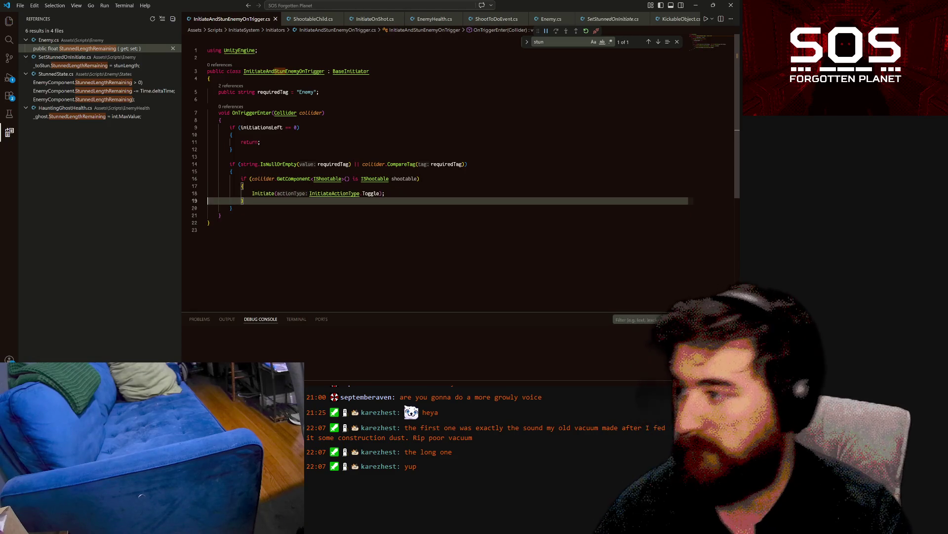
Step: Add a 'public float stunLength = 3;' field to the class and save
click(213, 78)
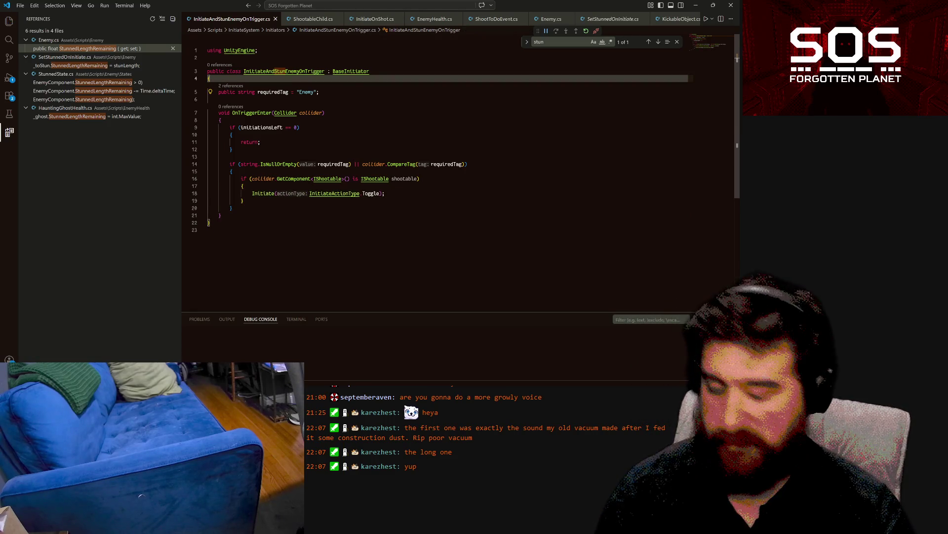
key(Return)
text(pu)
key(Tab)
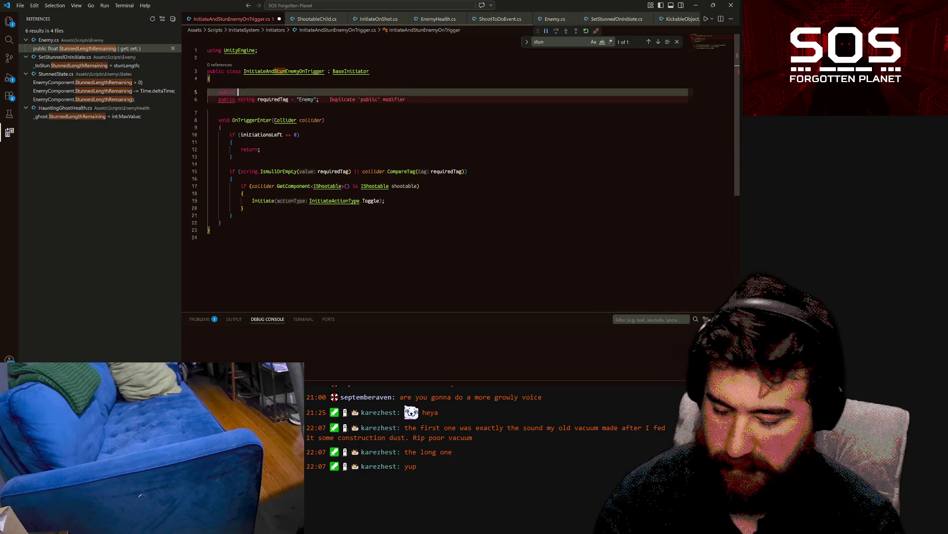
key(Escape)
text(fl)
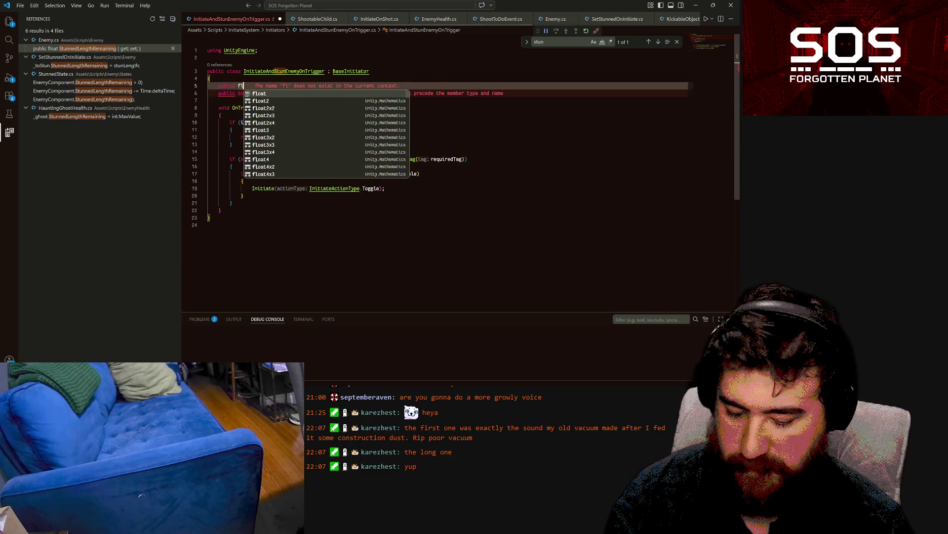
text(oat stunLength)
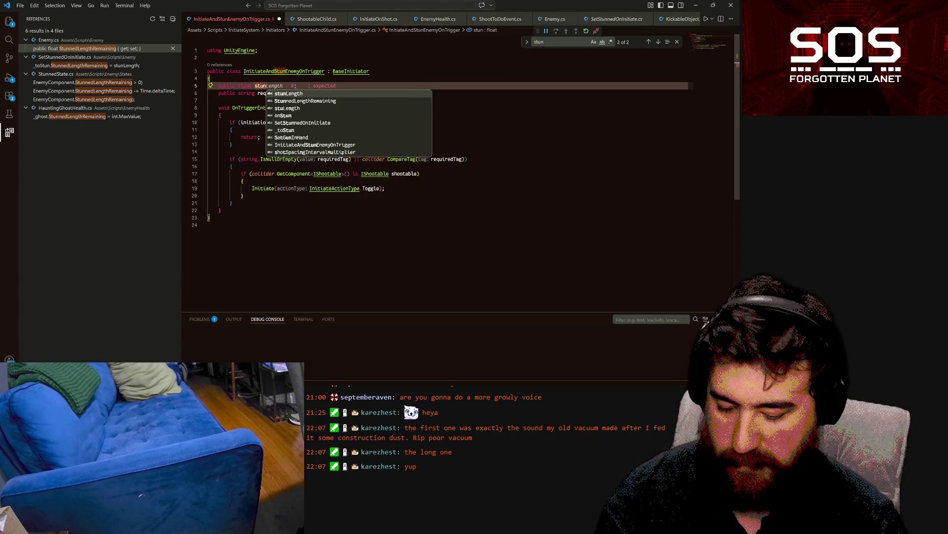
text( = 3)
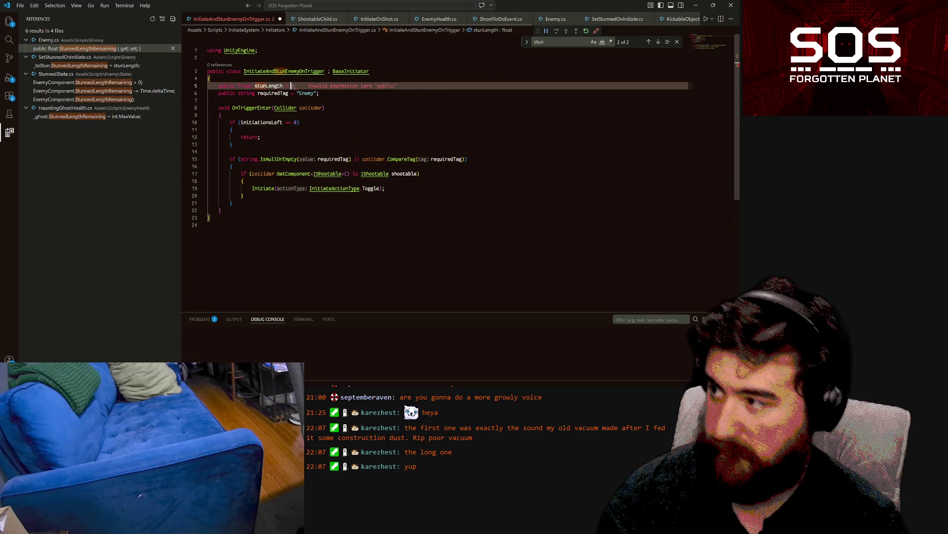
text(;)
key(ctrl+s)
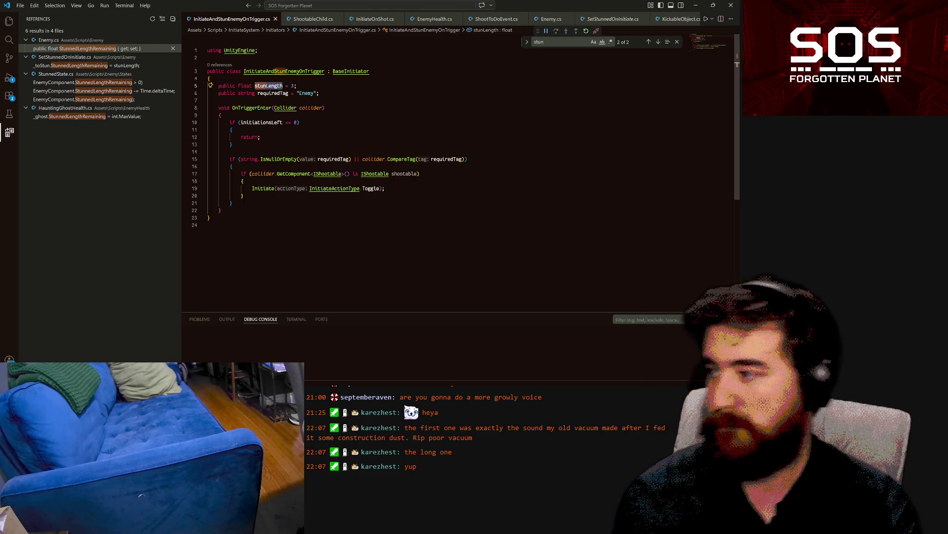
Step: Add a shootable.OnShot(0, stunLength, Vector3.zero, shootable) call inside the block
click(244, 181)
key(Return)
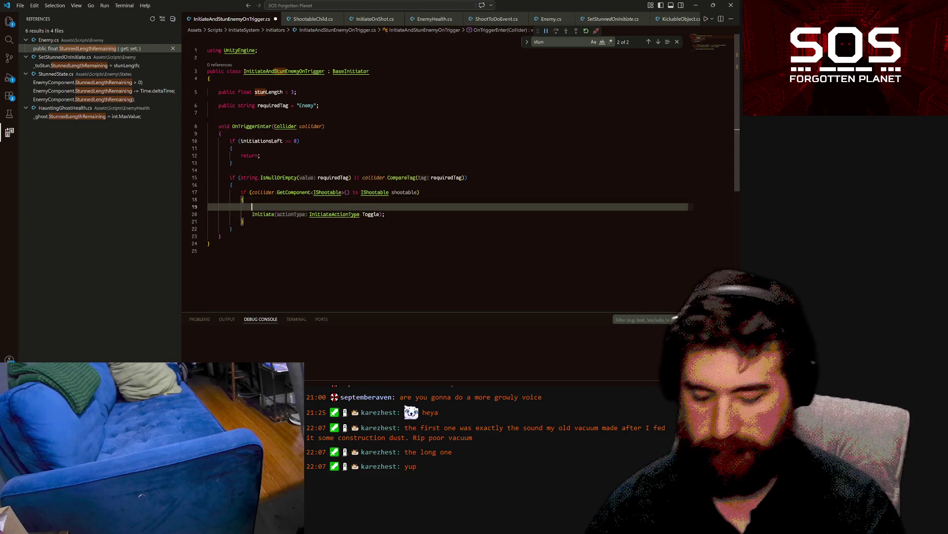
text(shootable)
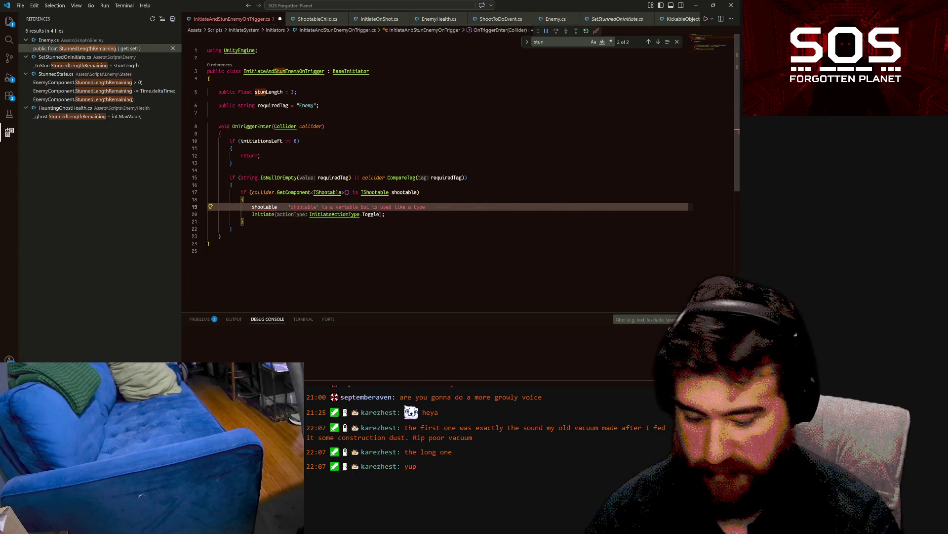
text( OnShot)
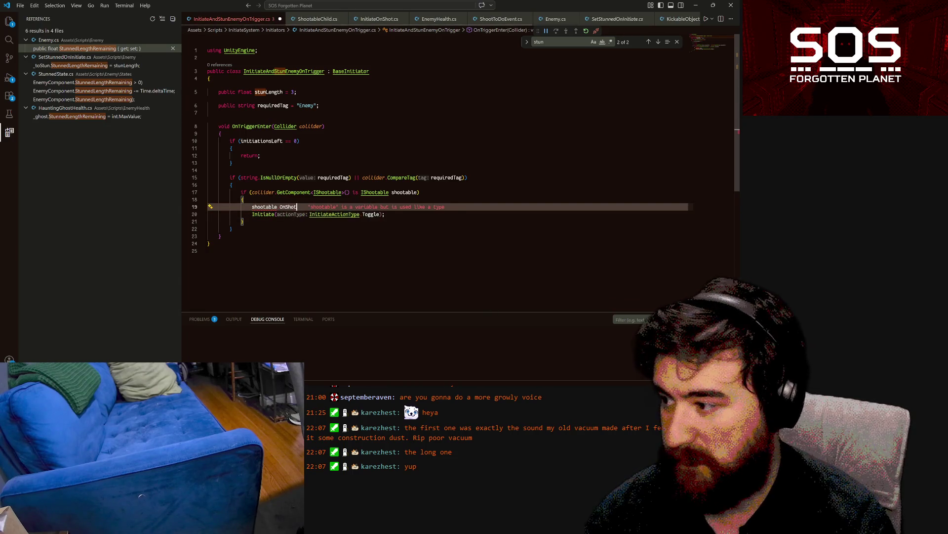
text(()
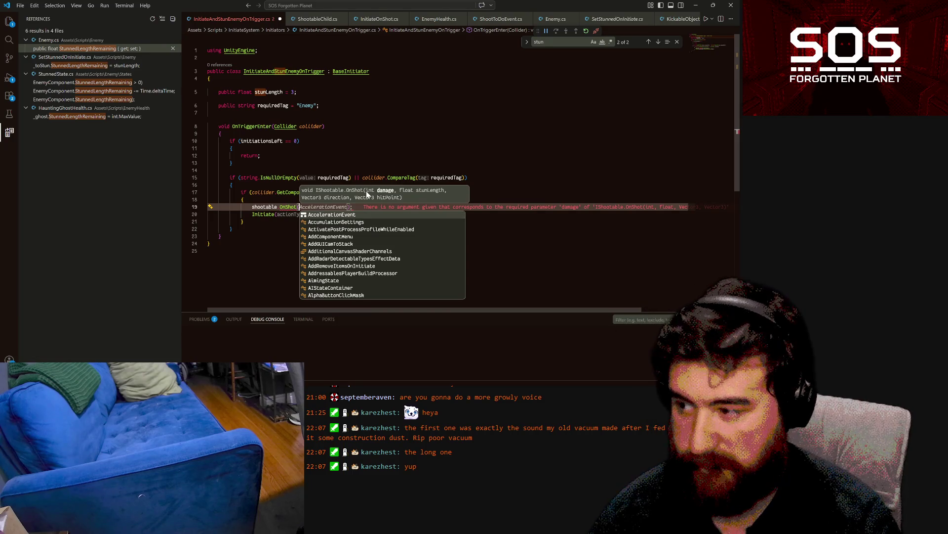
text(0,)
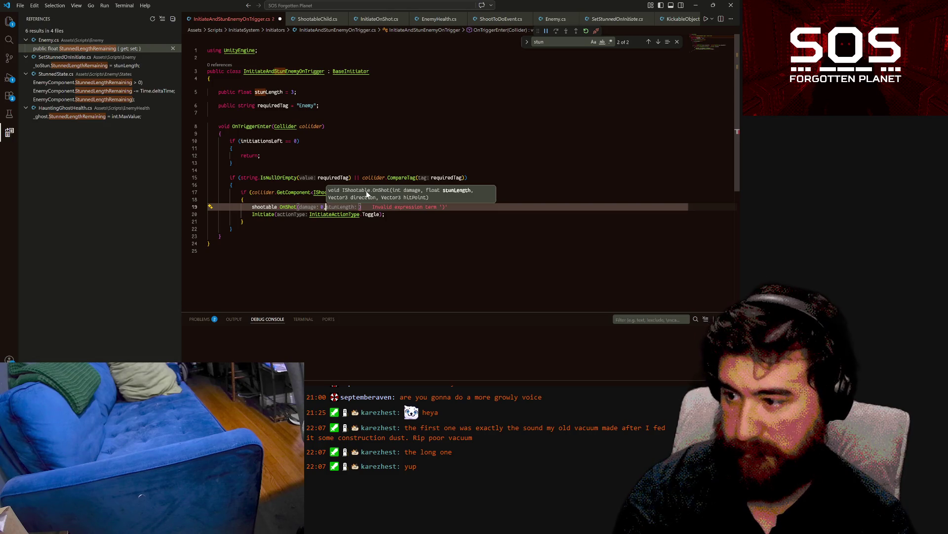
text( stunLength)
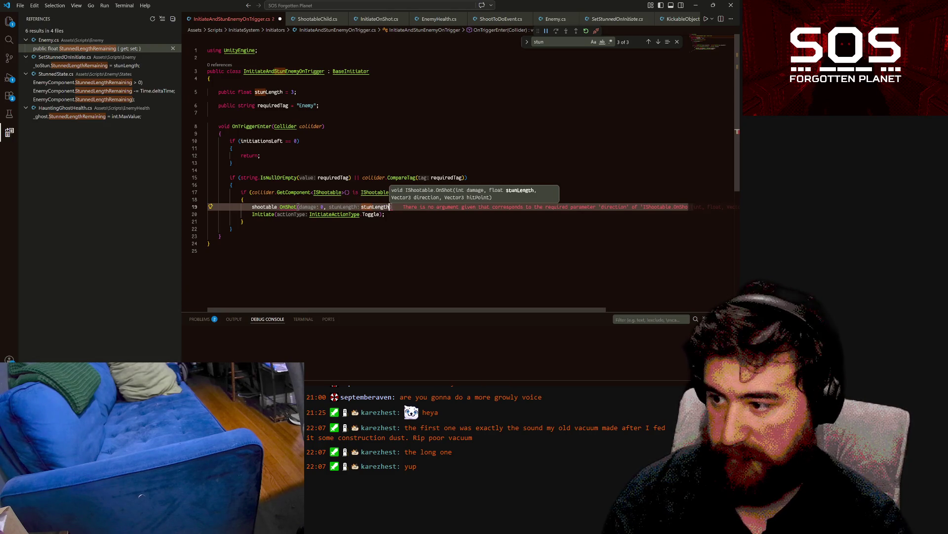
text(,)
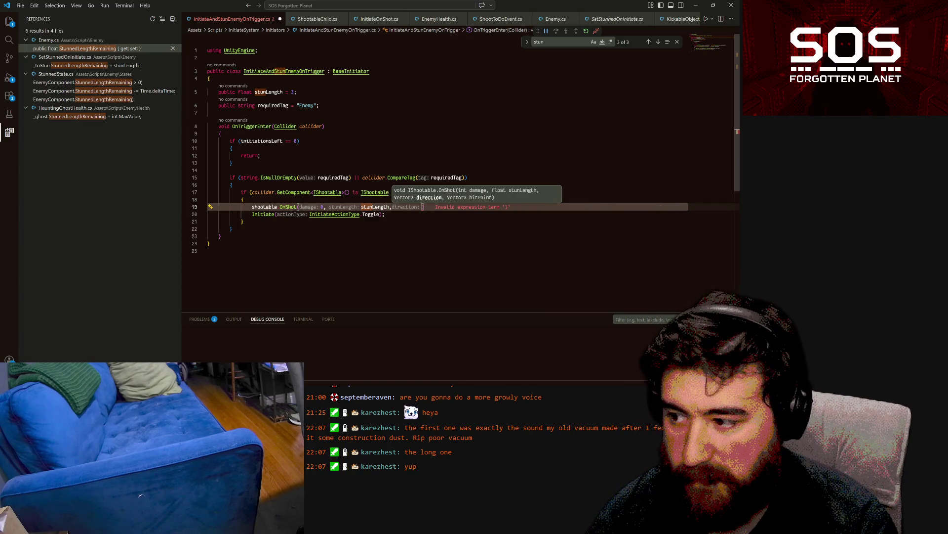
text(ve)
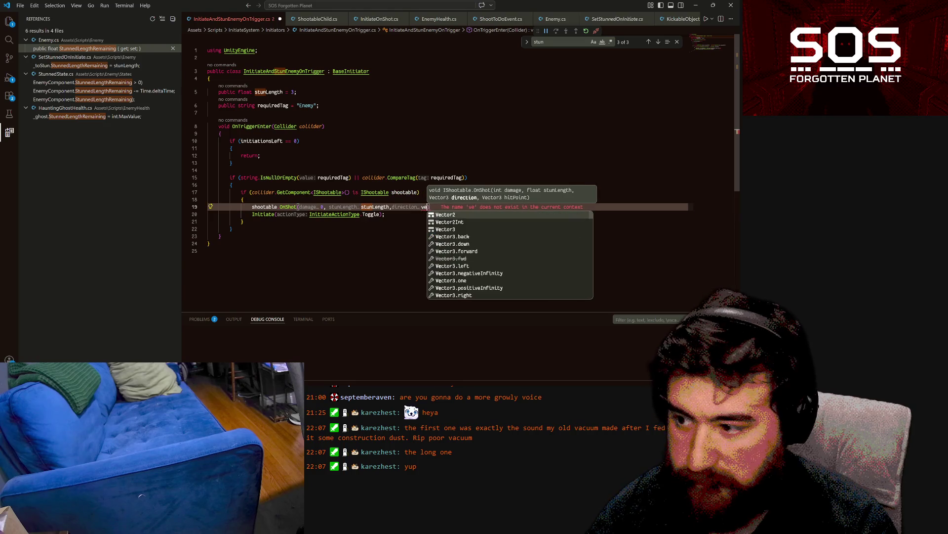
key(Down)
key(Down)
key(Return)
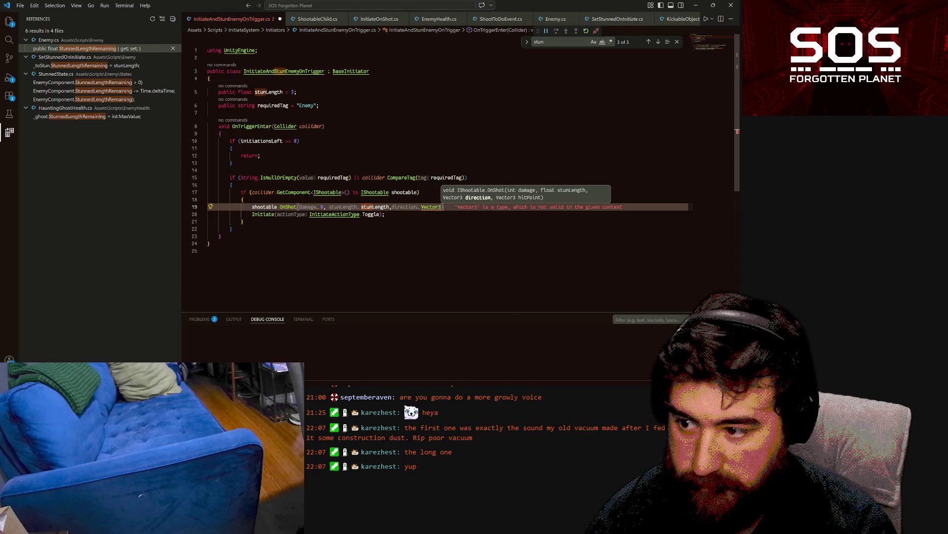
text(.)
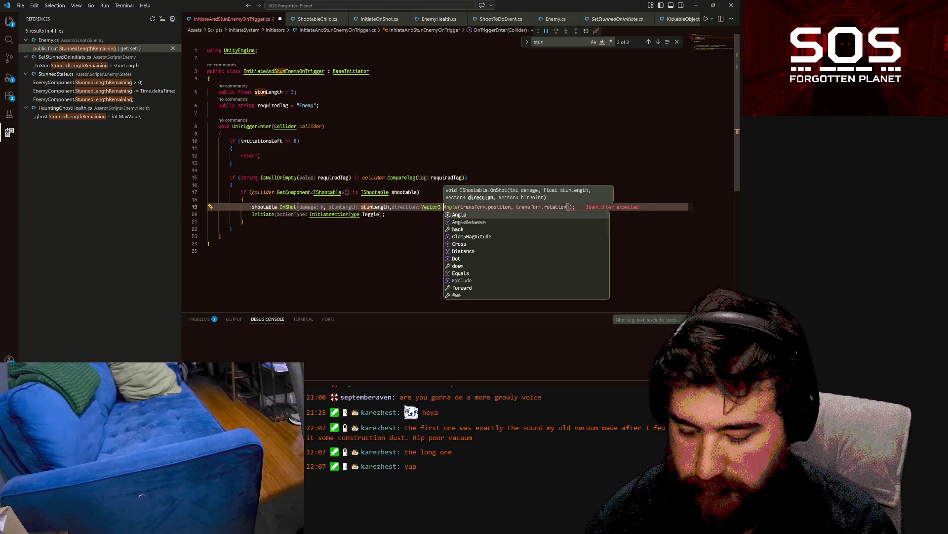
text(zero)
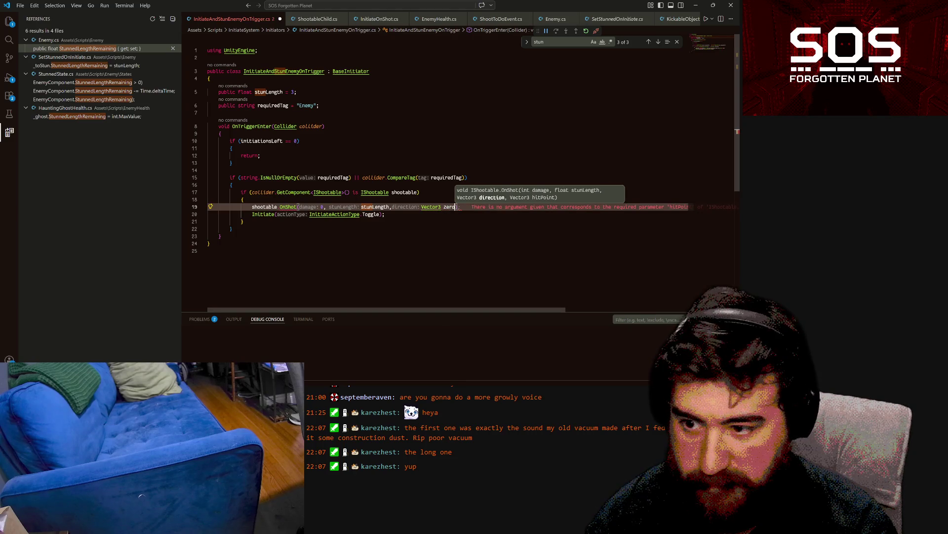
text(,)
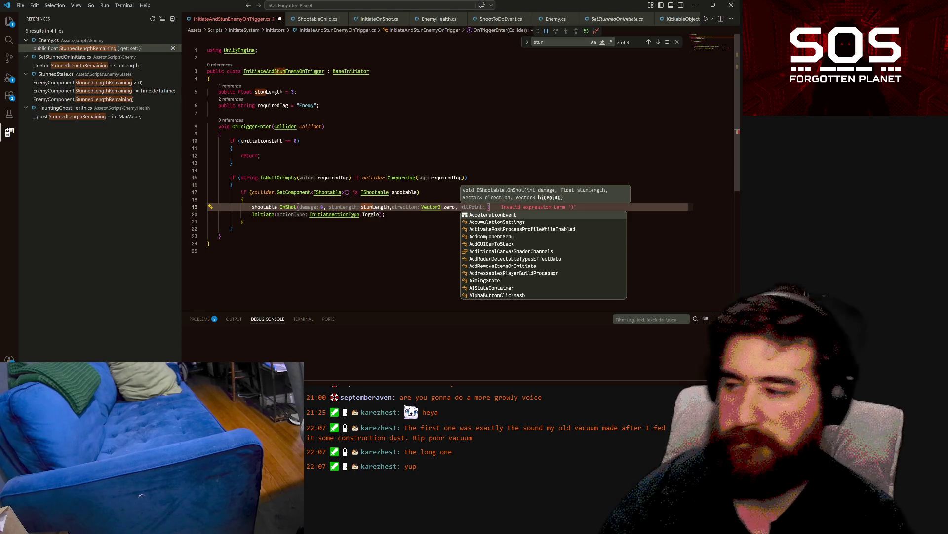
text(shootable)
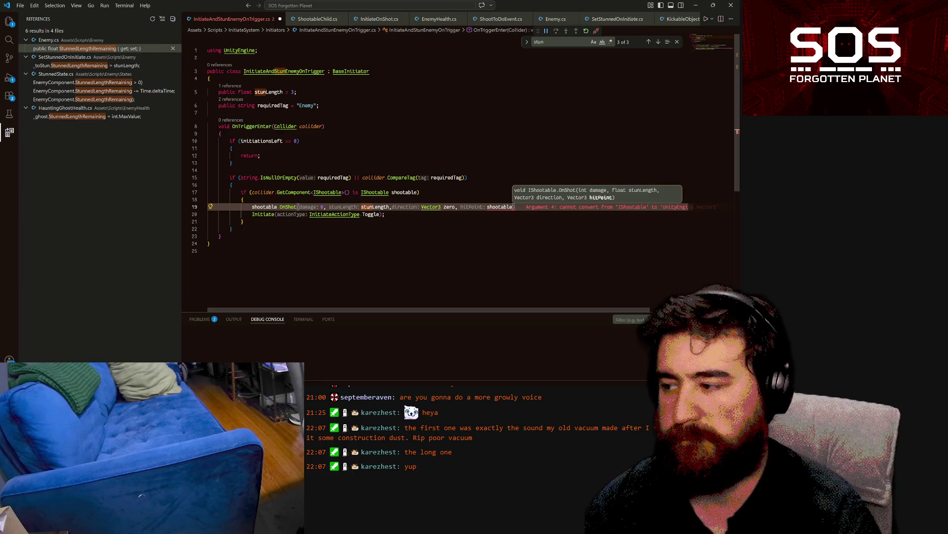
Step: Jump to the OnShot definition in IShootable.cs to check its parameters
click(231, 185)
click(280, 207)
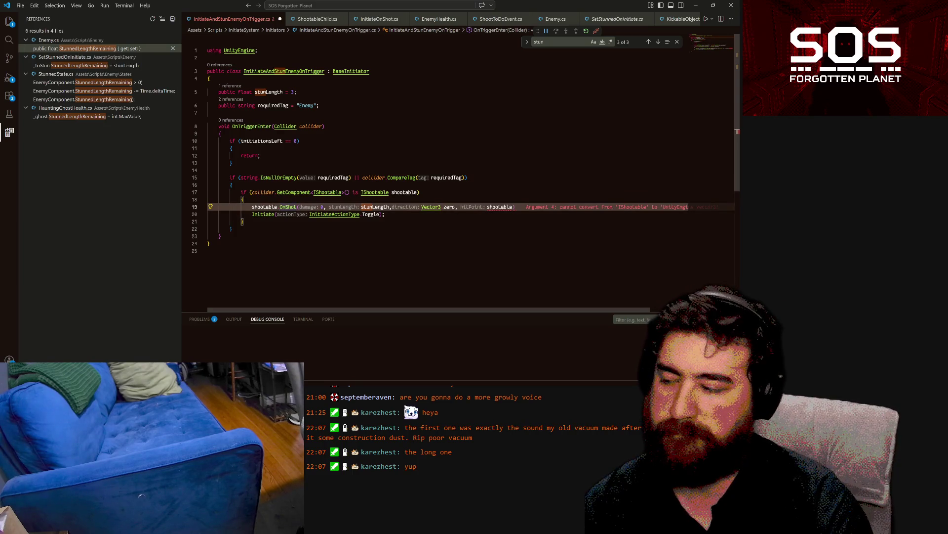
ctrl+click(287, 207)
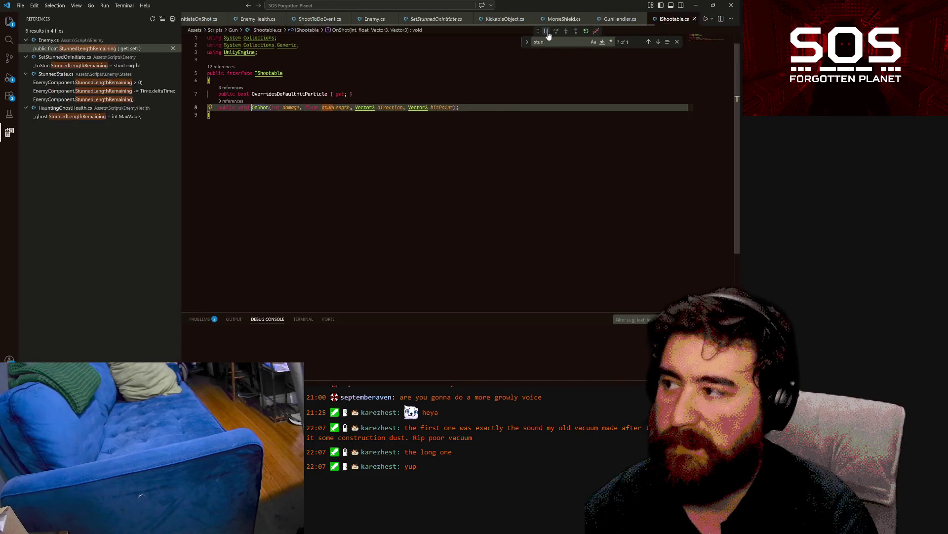
Step: Back in the trigger script, replace OnShot's hitPoint argument with collider.transform.position
key(alt+Left)
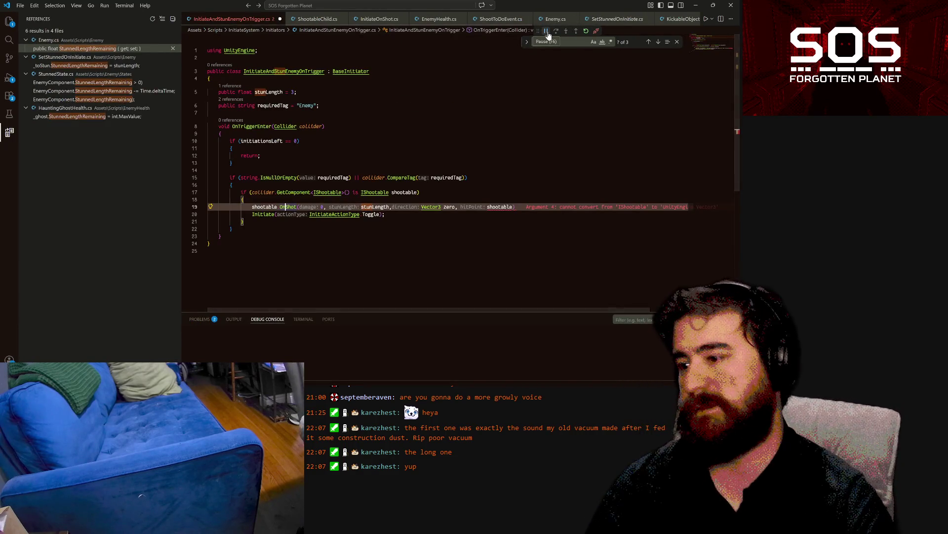
click(493, 206)
double_click(499, 206)
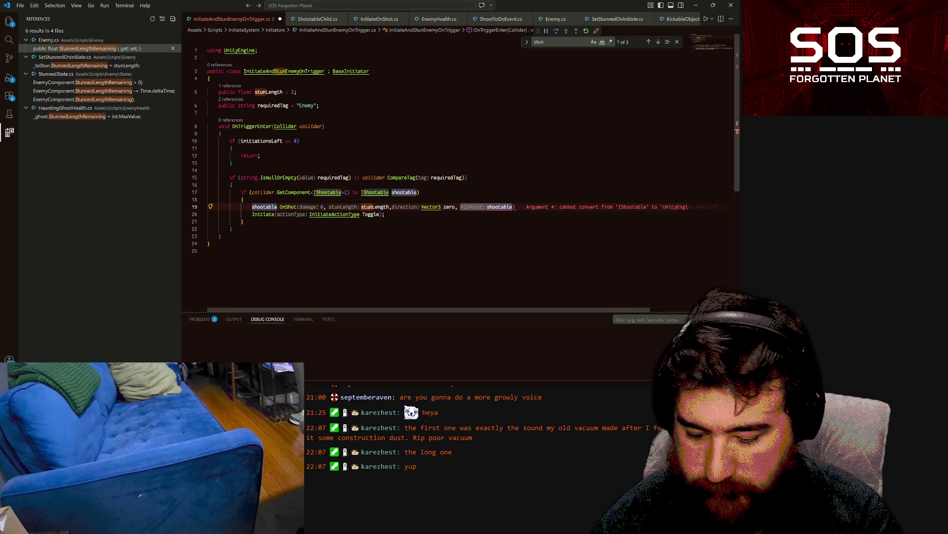
text(.ToString()
key(ctrl+BackSpace)
text(tr)
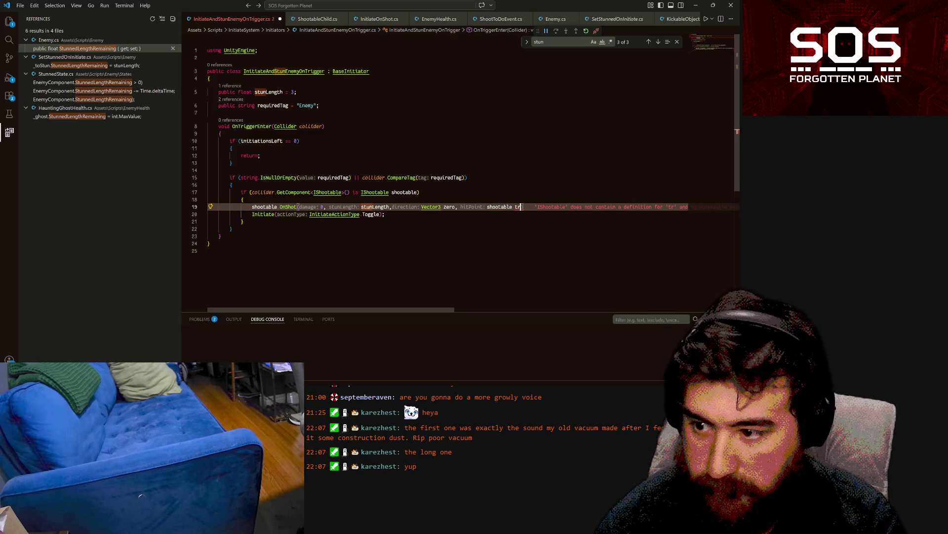
key(BackSpace)
key(BackSpace)
key(BackSpace)
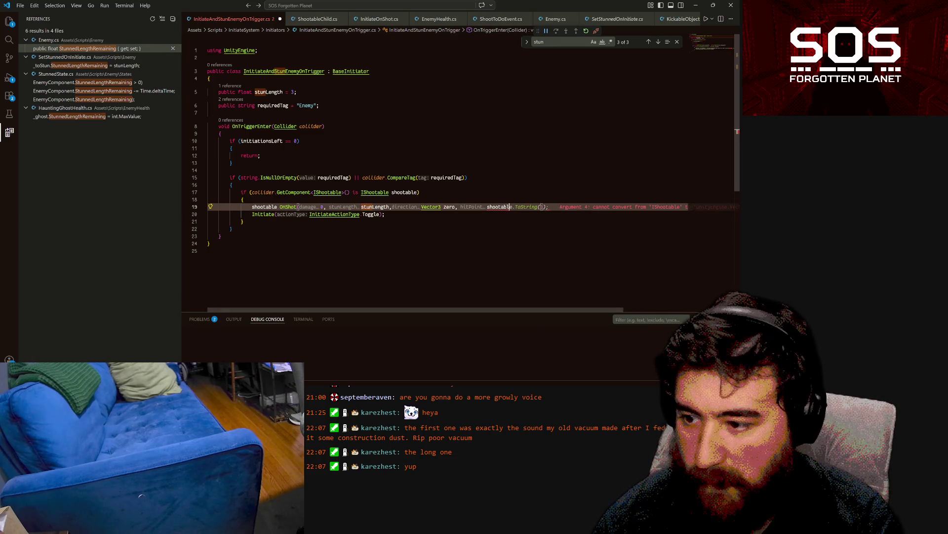
key(BackSpace)
key(BackSpace)
key(BackSpace)
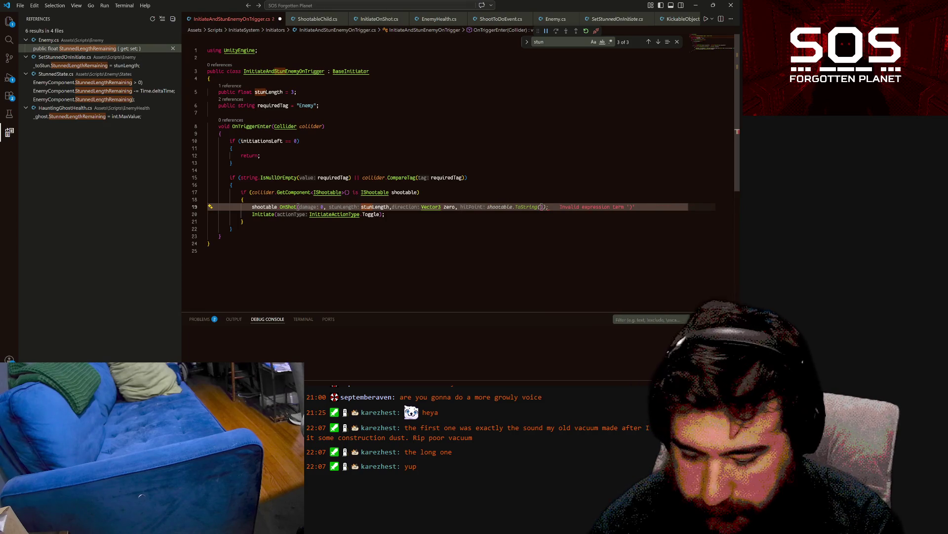
text(collider.)
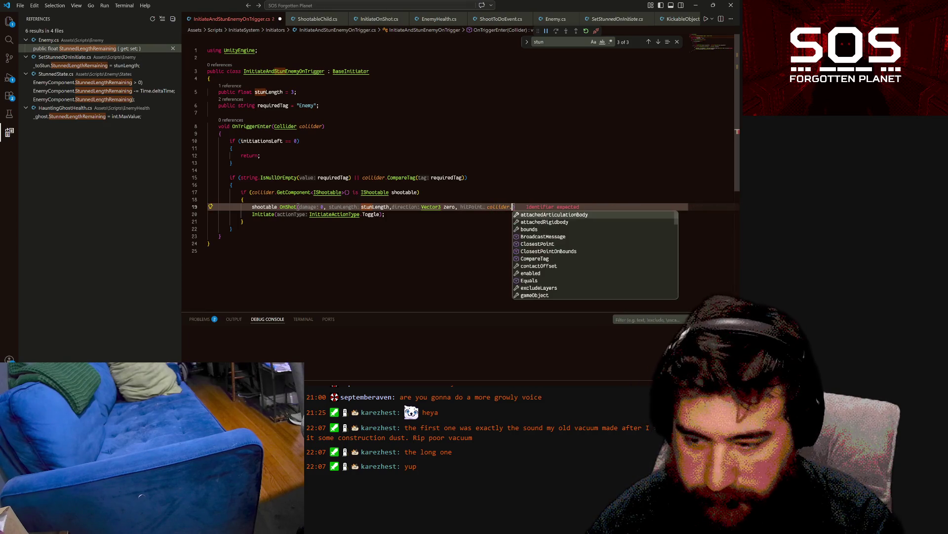
text(t)
key(BackSpace)
key(Escape)
text(tr)
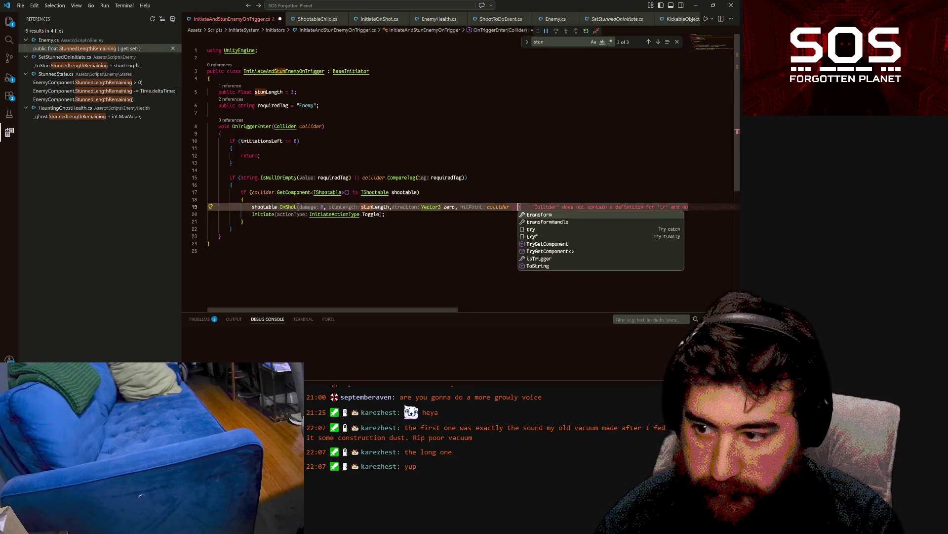
text(ansform.position)
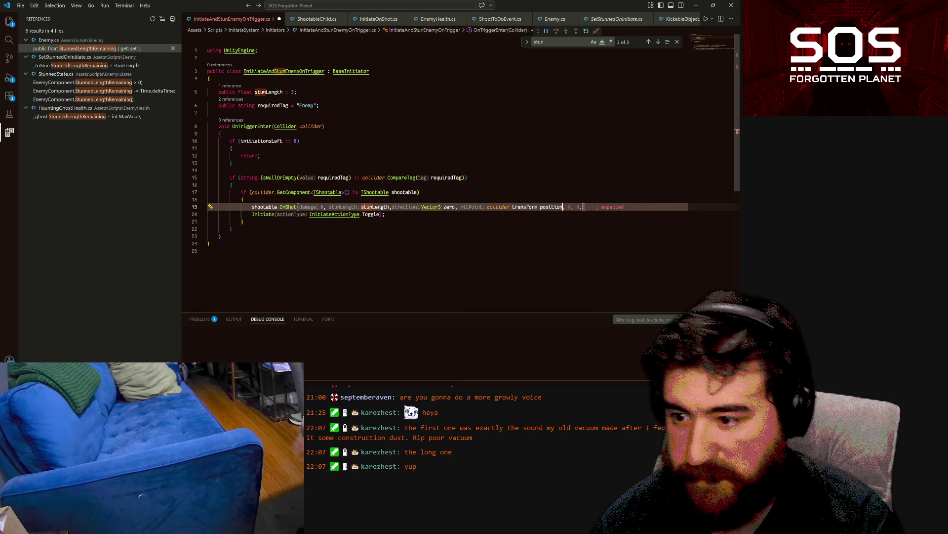
Step: Add the closing semicolon, save the script, and switch to Unity to recompile
key(ctrl+s)
text(;)
key(ctrl+s)
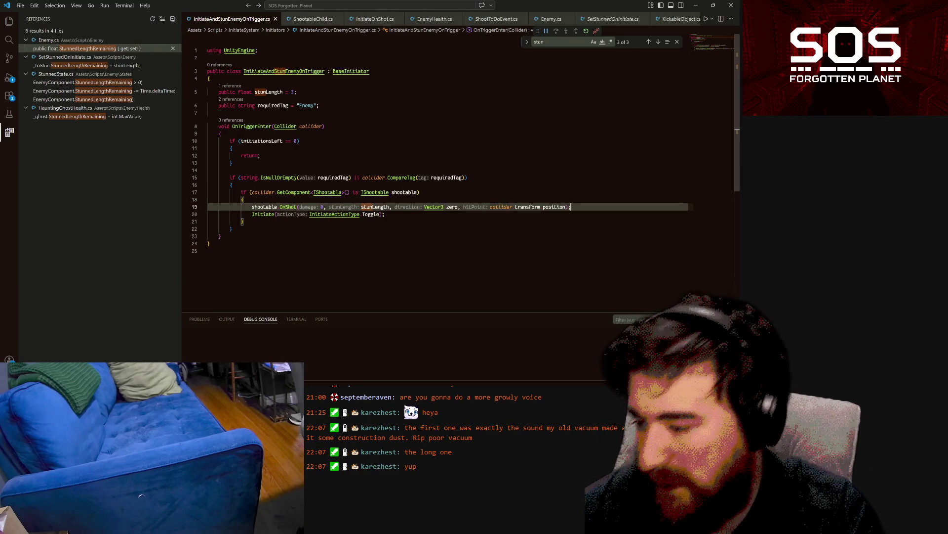
click(399, 378)
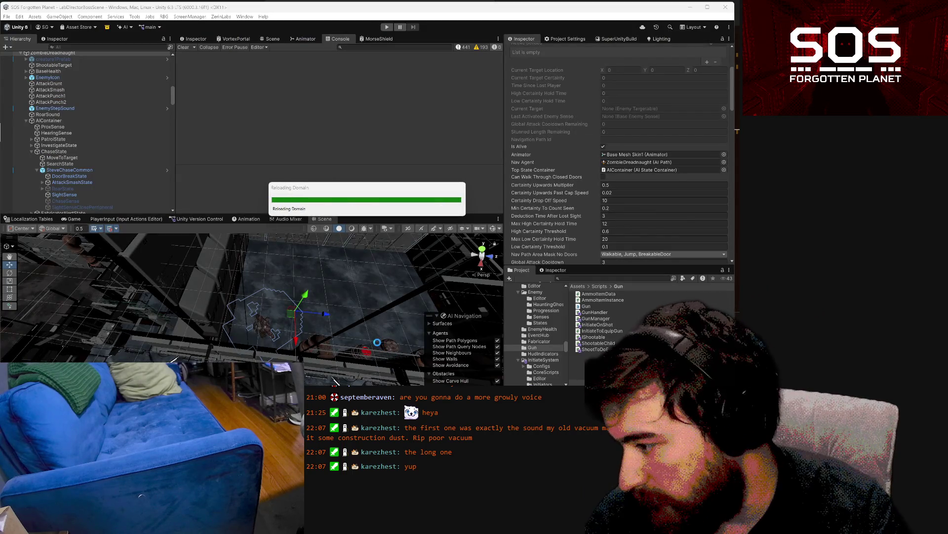
Step: In EnemyHealth.cs, add an 'if (damage > 0)' block in OnShot
mouse_move(302, 390)
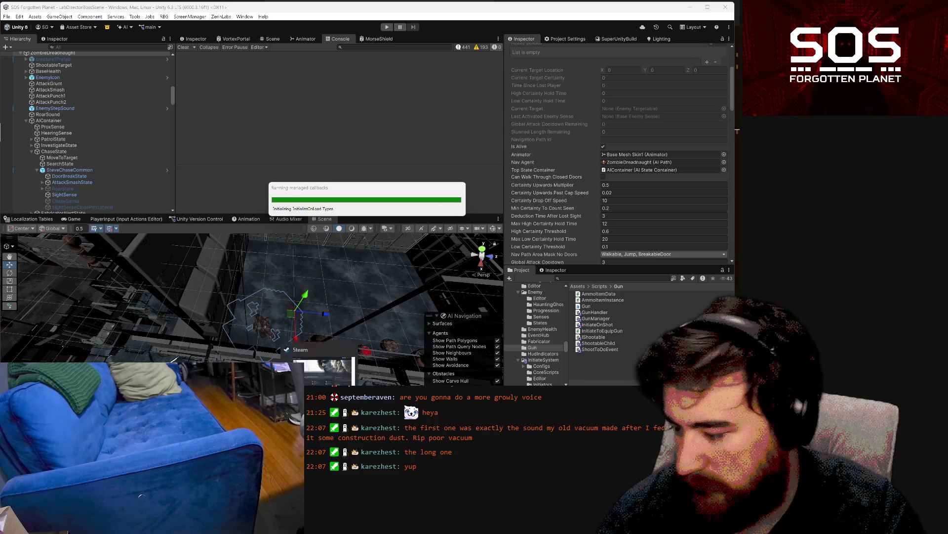
key(alt+Tab)
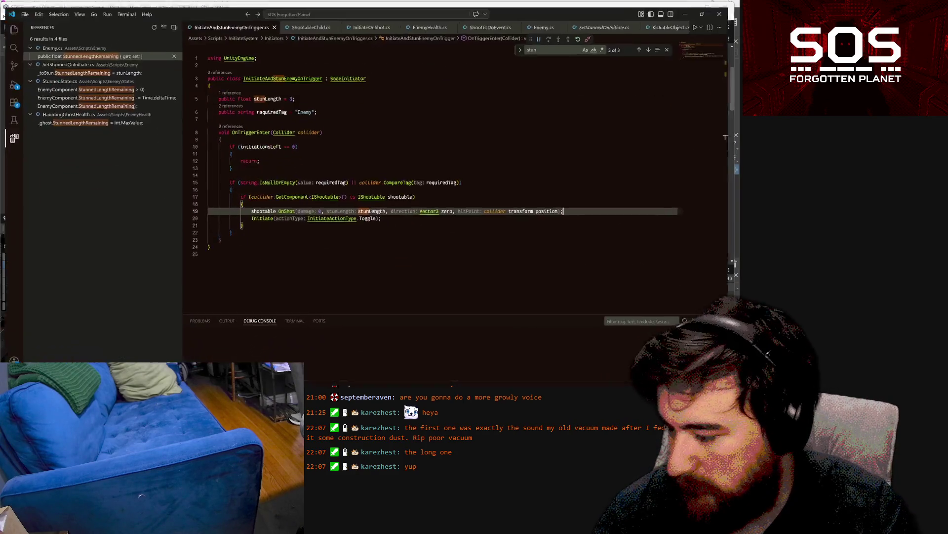
click(418, 18)
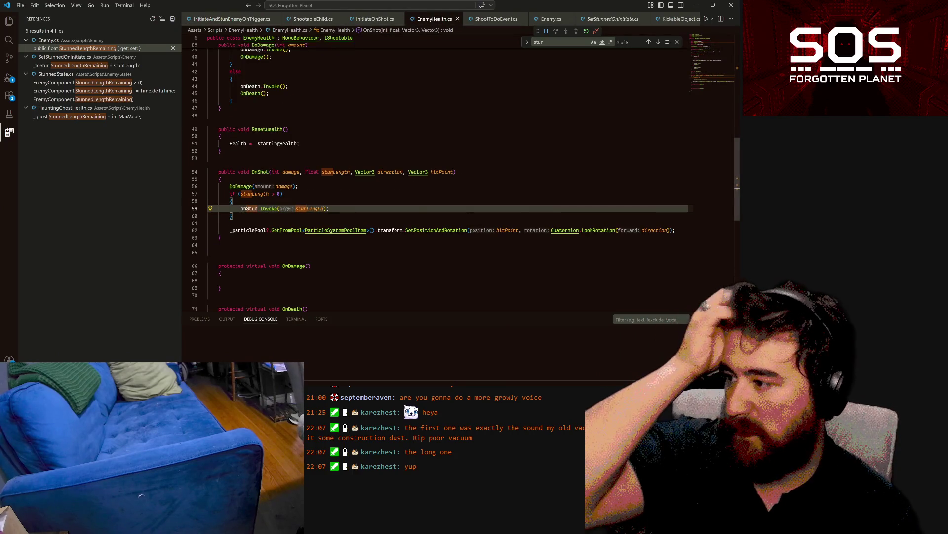
click(208, 223)
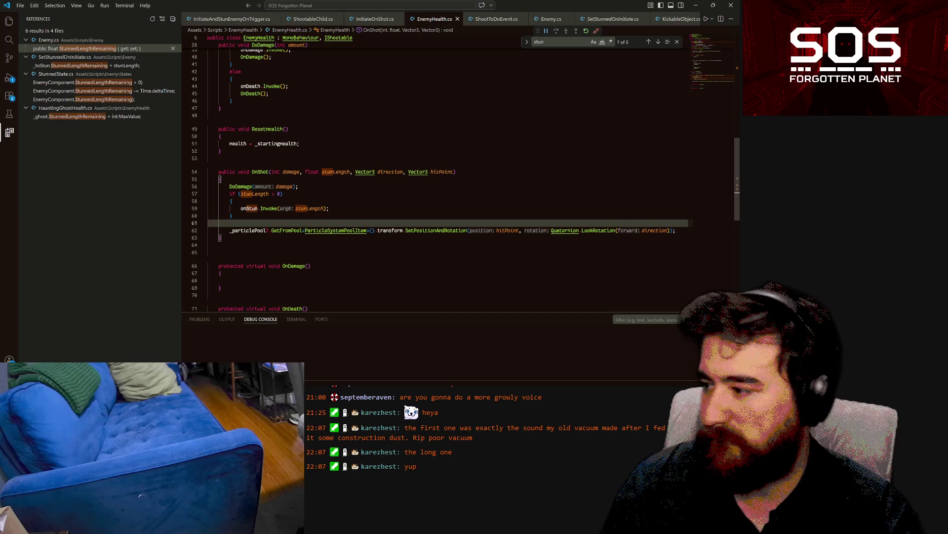
key(Return)
text((damage)
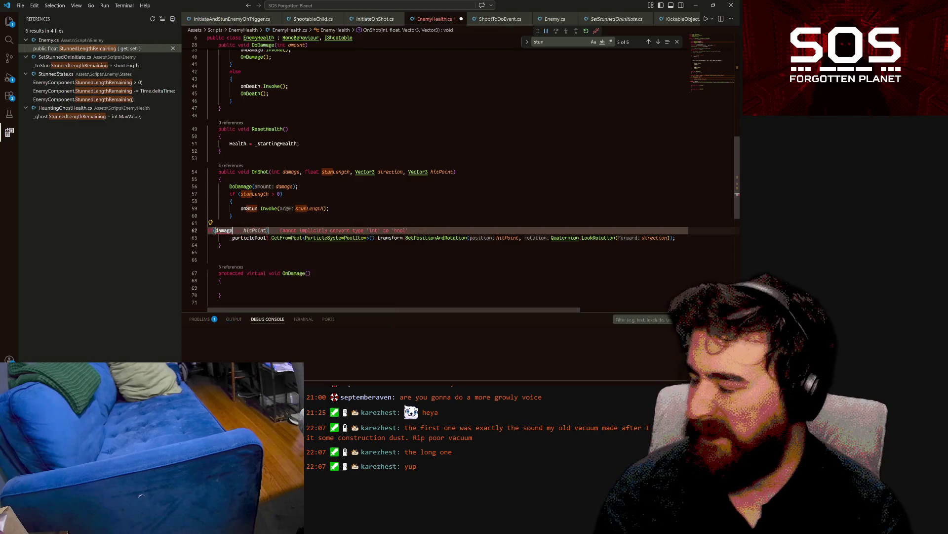
text( > 0)
key(Return)
text({)
key(Return)
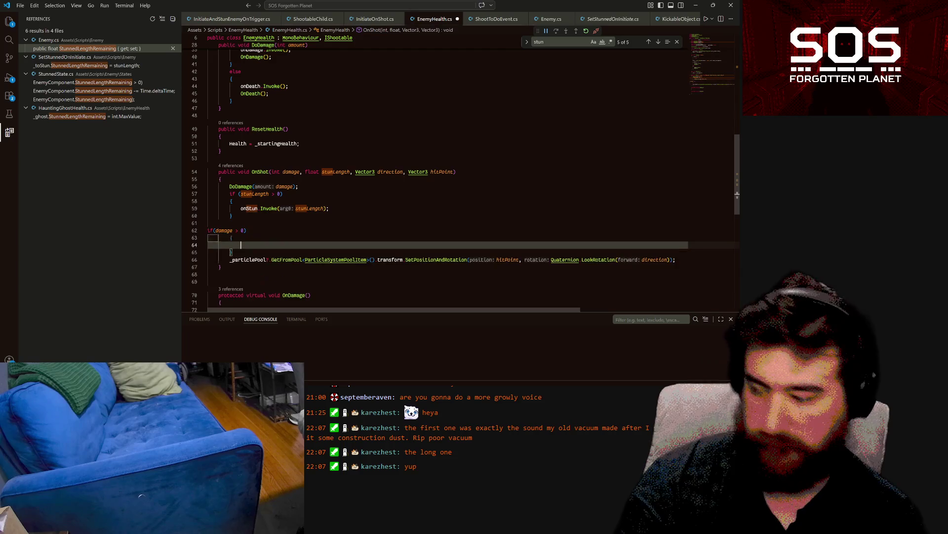
key(Delete)
Step: Move the _particlePool line inside the damage check, save, and return to Unity
key(Down)
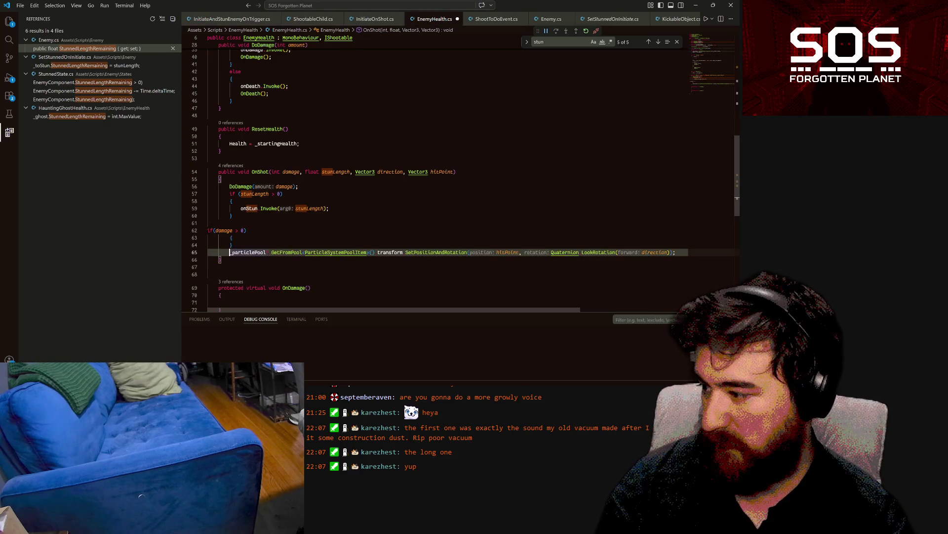
key(ctrl+x)
key(Up)
key(Return)
key(ctrl+v)
key(ctrl+s)
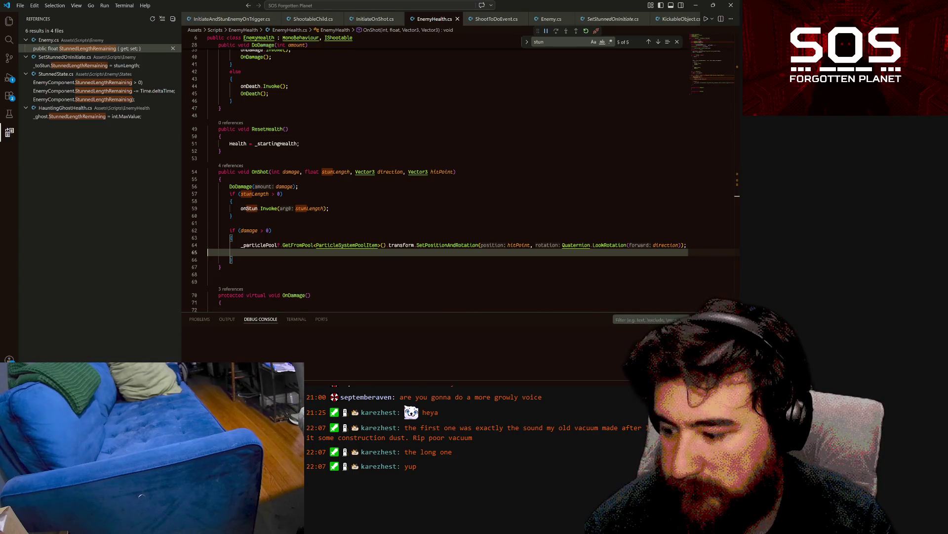
key(alt+Tab)
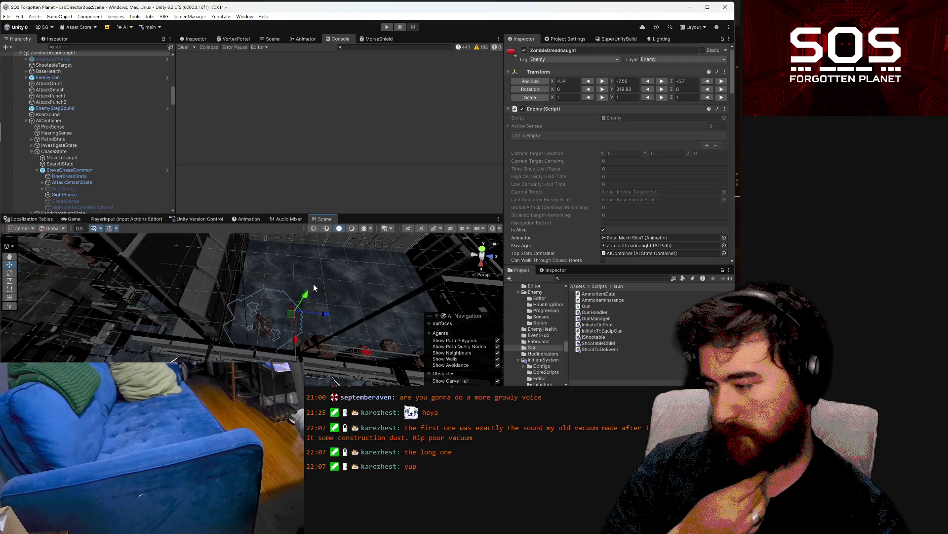
mouse_move(353, 312)
mouse_down()
mouse_move(66, 258)
mouse_move(289, 289)
mouse_up()
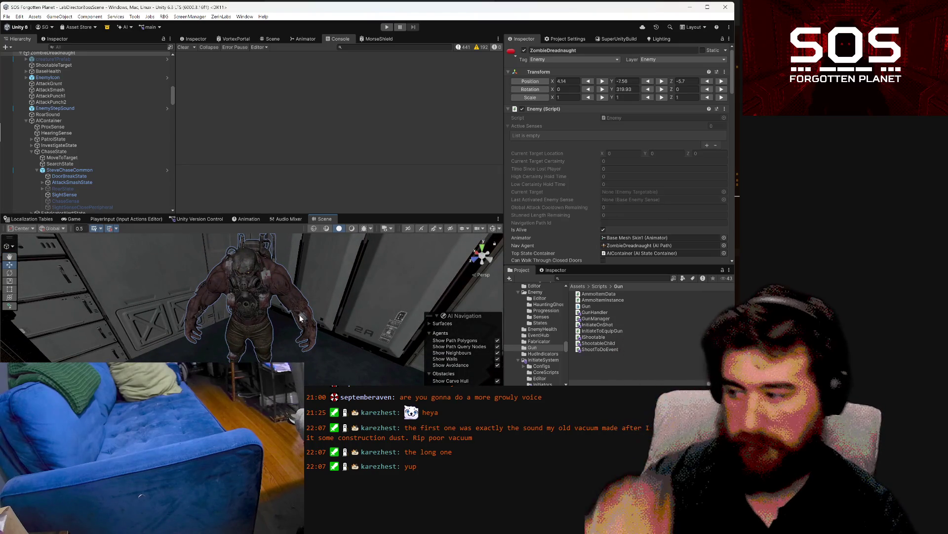
mouse_move(302, 321)
mouse_down()
mouse_move(260, 319)
mouse_move(291, 268)
mouse_move(294, 288)
mouse_up()
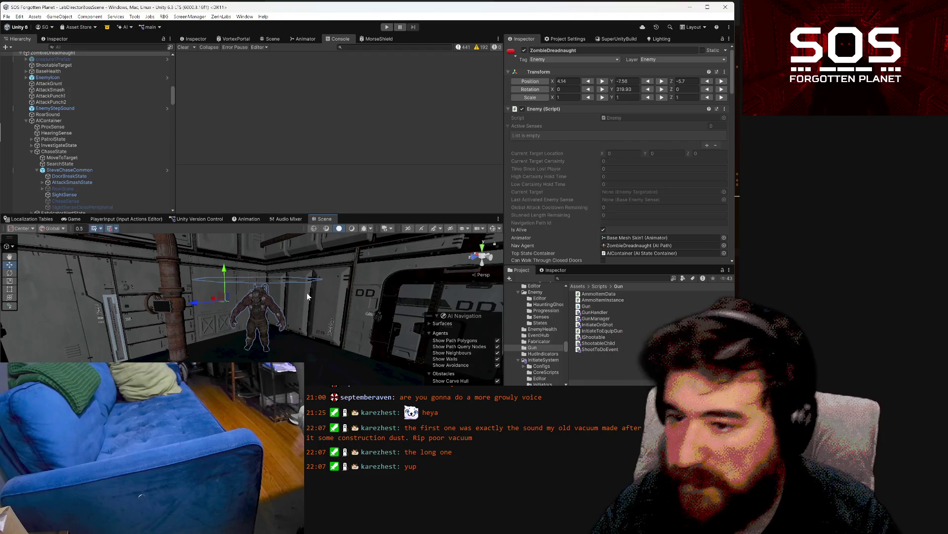
mouse_move(428, 333)
mouse_down()
mouse_move(419, 357)
mouse_move(307, 374)
mouse_up()
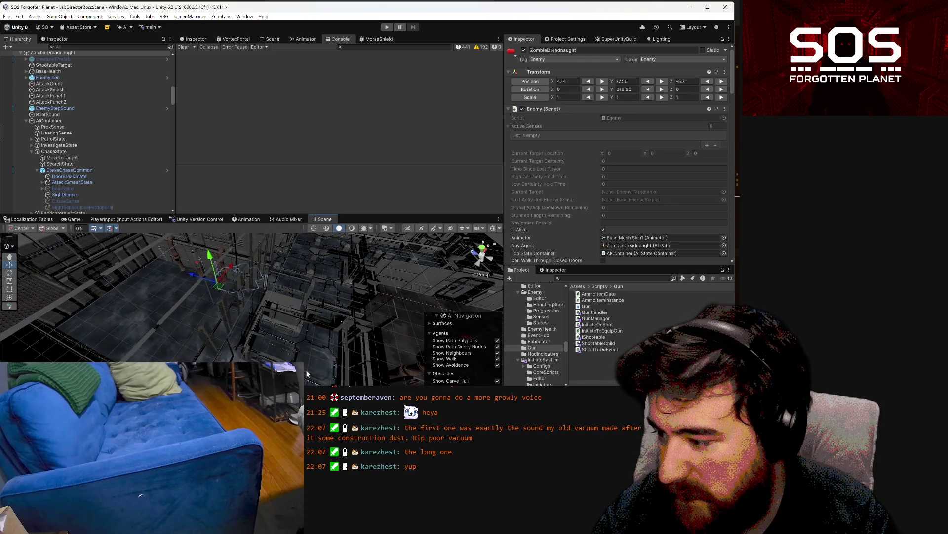
click(330, 324)
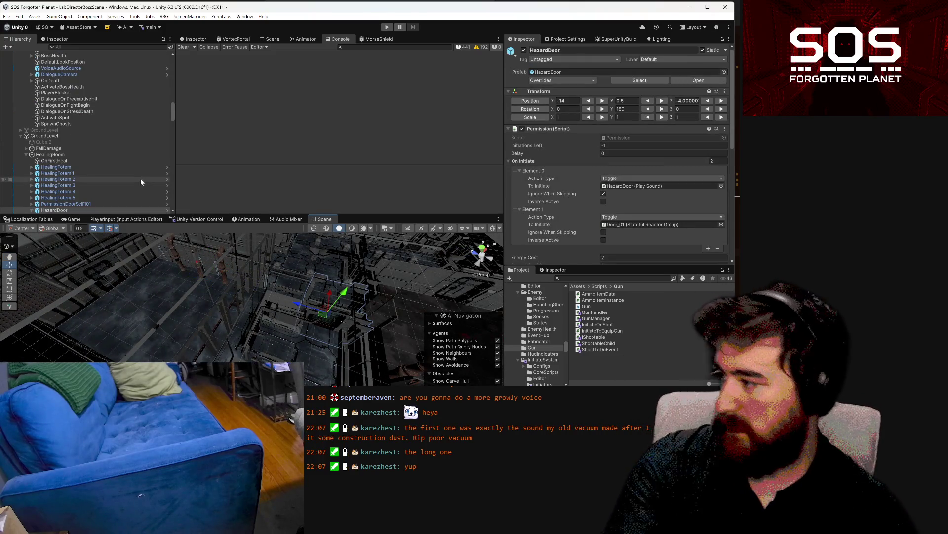
Step: Open the HazardDoor prefab and select its HazardWall child
scroll(98, 180, down, 3)
scroll(554, 188, down, 3)
scroll(553, 188, down, 3)
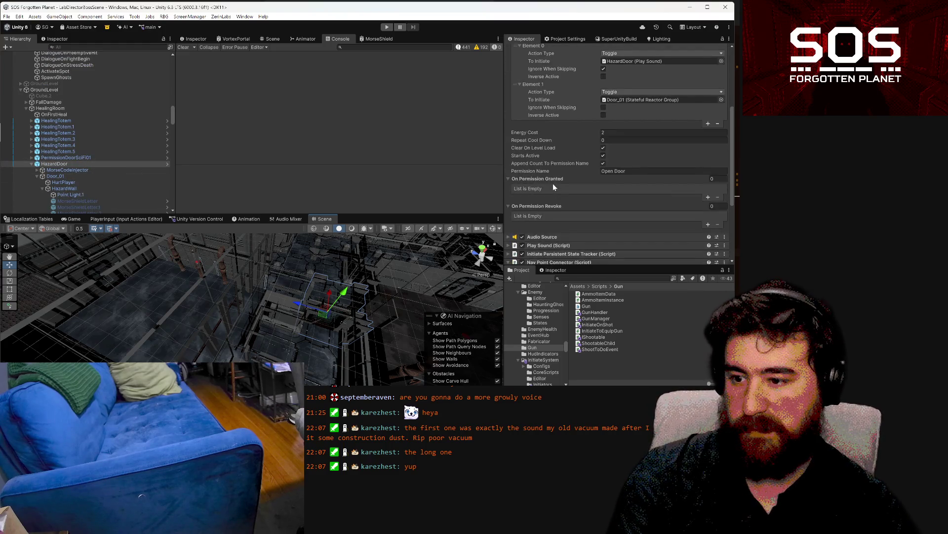
click(168, 165)
scroll(605, 208, down, 2)
scroll(606, 206, down, 2)
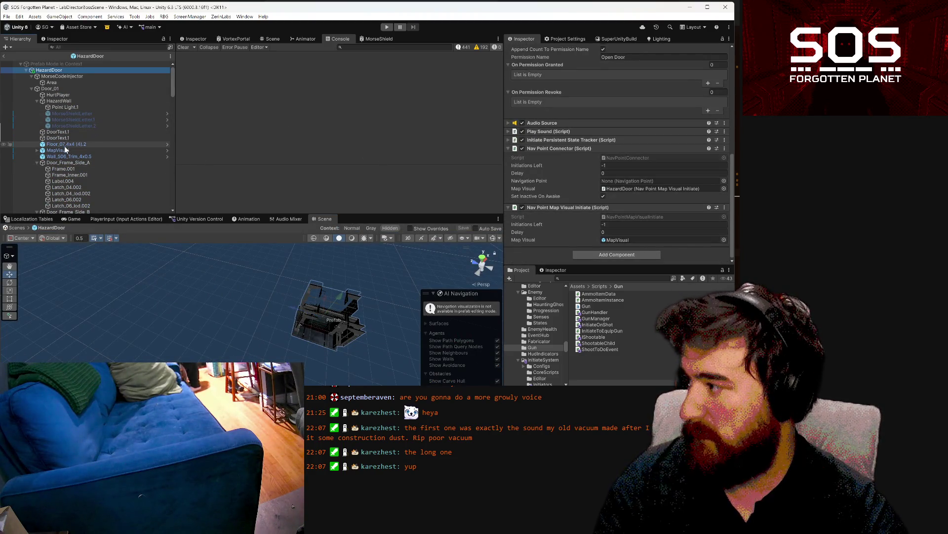
click(73, 102)
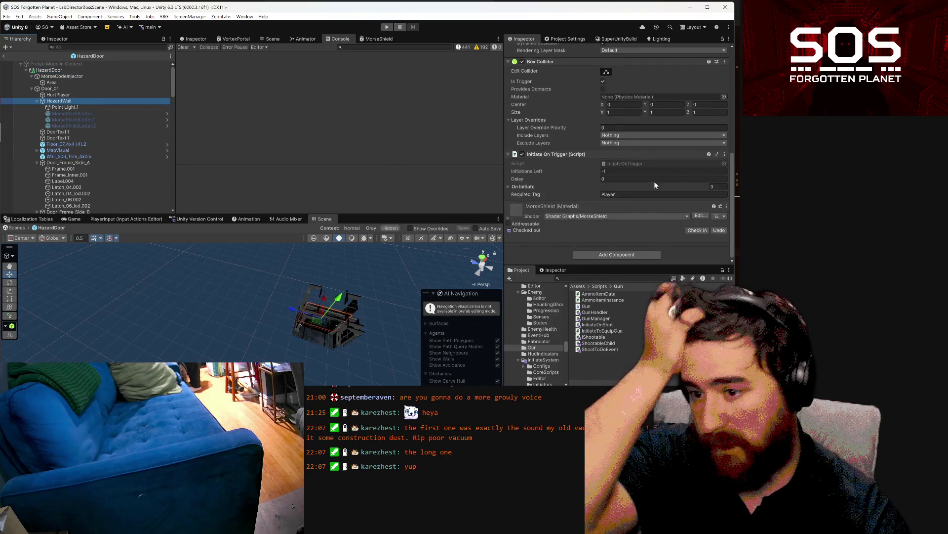
Step: Add the Initiate And Stun Enemy On Trigger component to HazardWall
click(573, 254)
text(initiat)
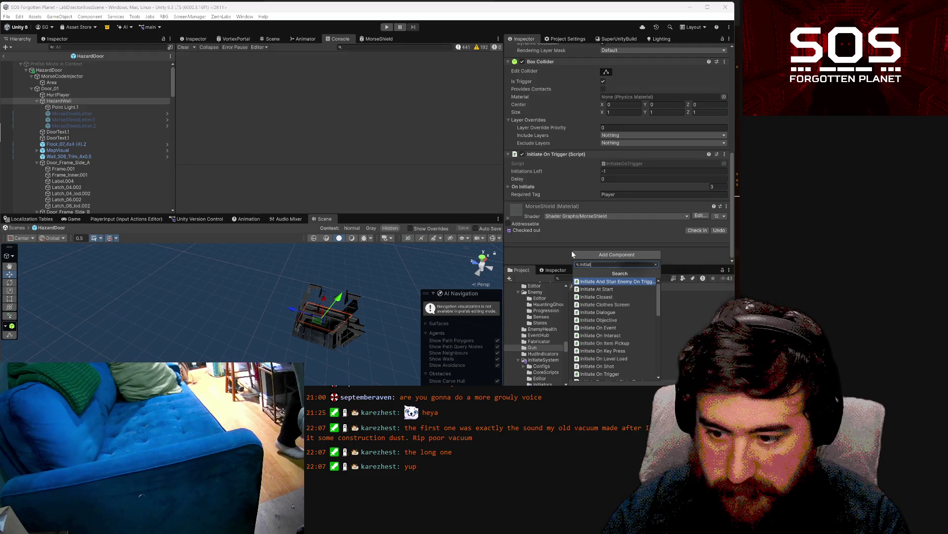
key(Return)
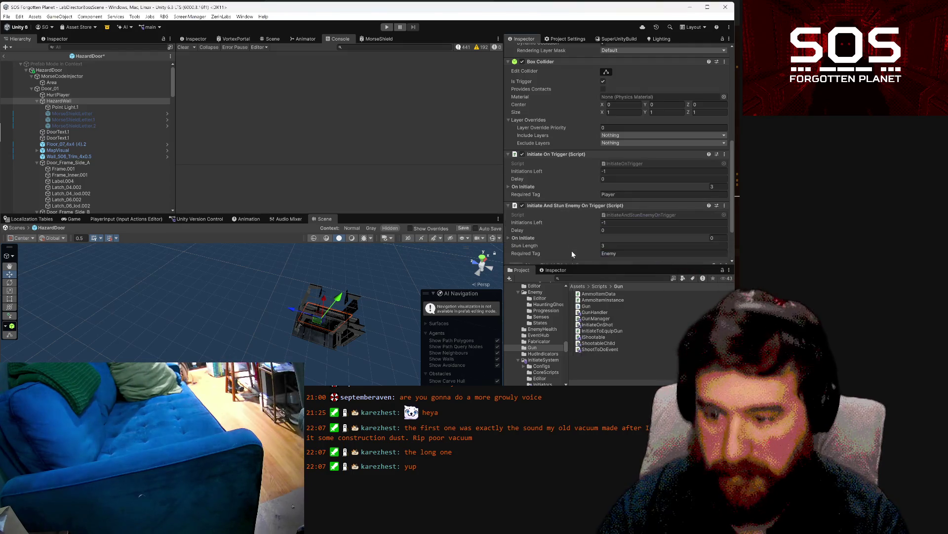
Step: Expand both On Initiate lists, add one entry to the stun trigger's list, then select HurtPlayer
scroll(571, 250, down, 2)
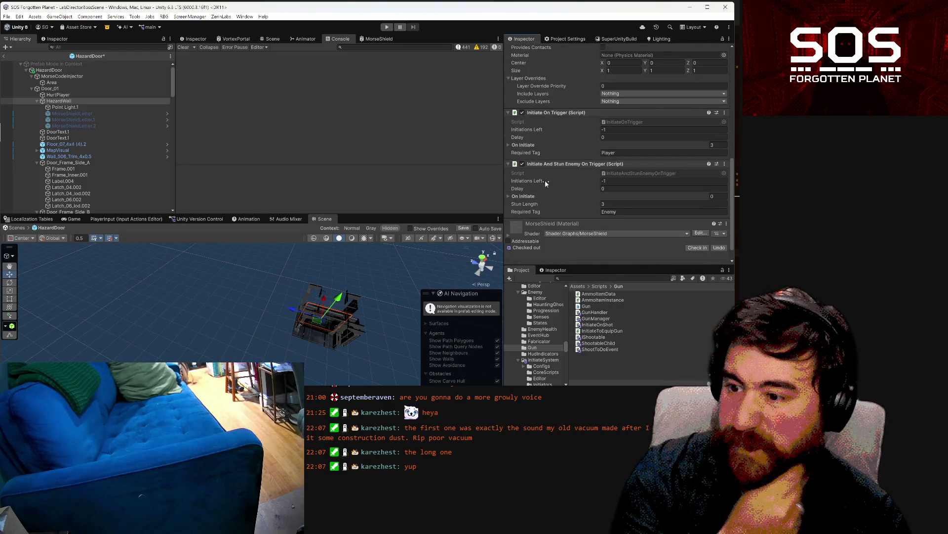
click(509, 196)
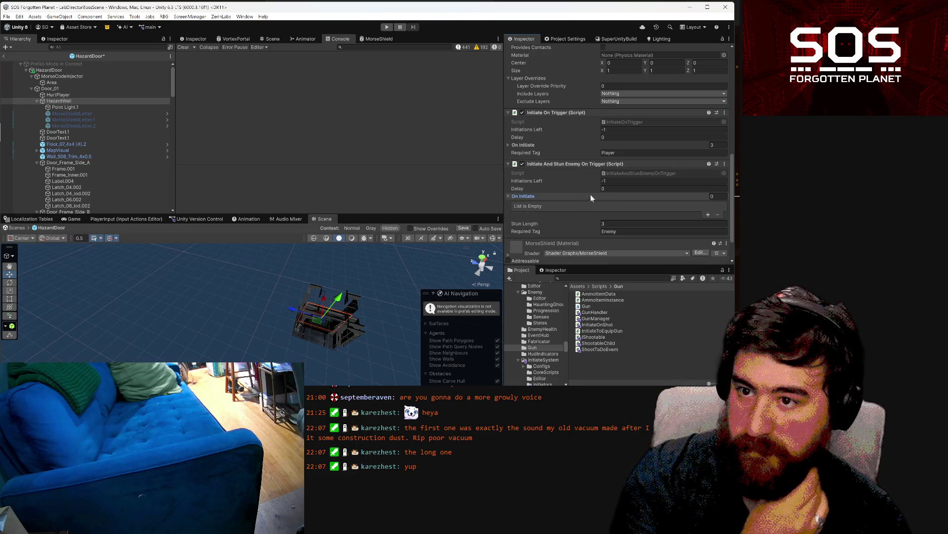
click(509, 144)
scroll(564, 165, down, 4)
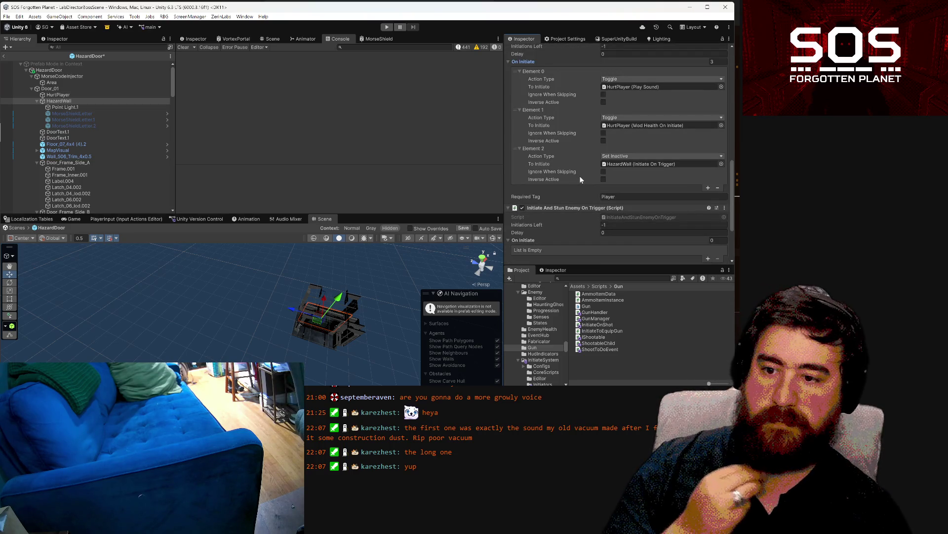
scroll(587, 176, down, 1)
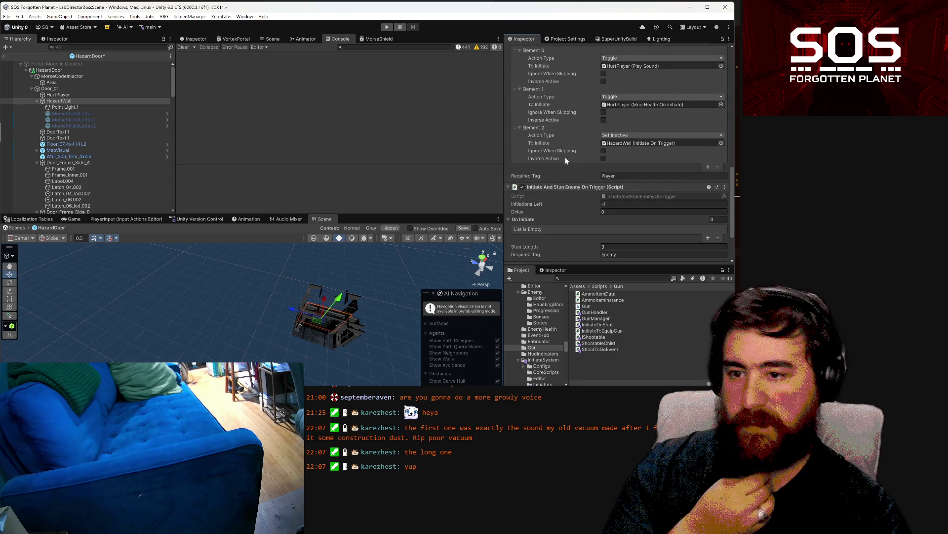
click(708, 238)
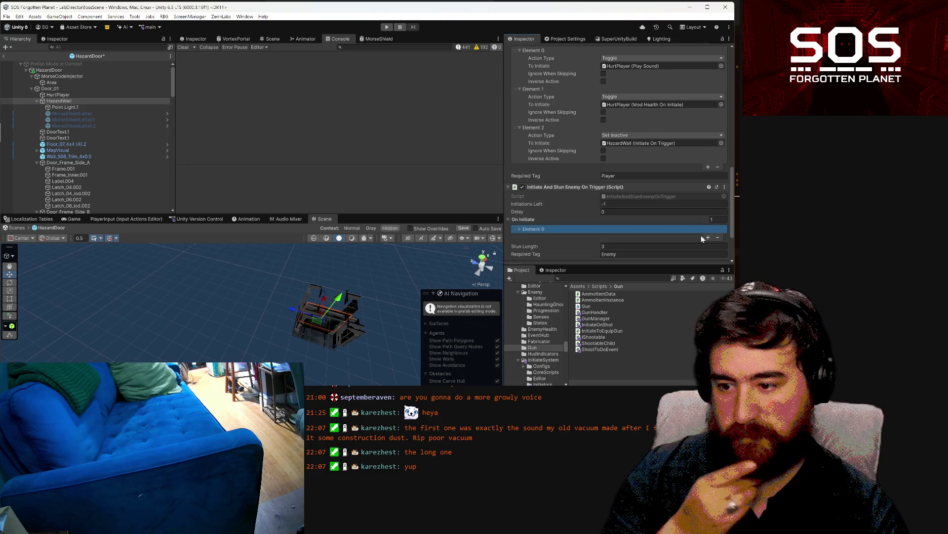
click(69, 94)
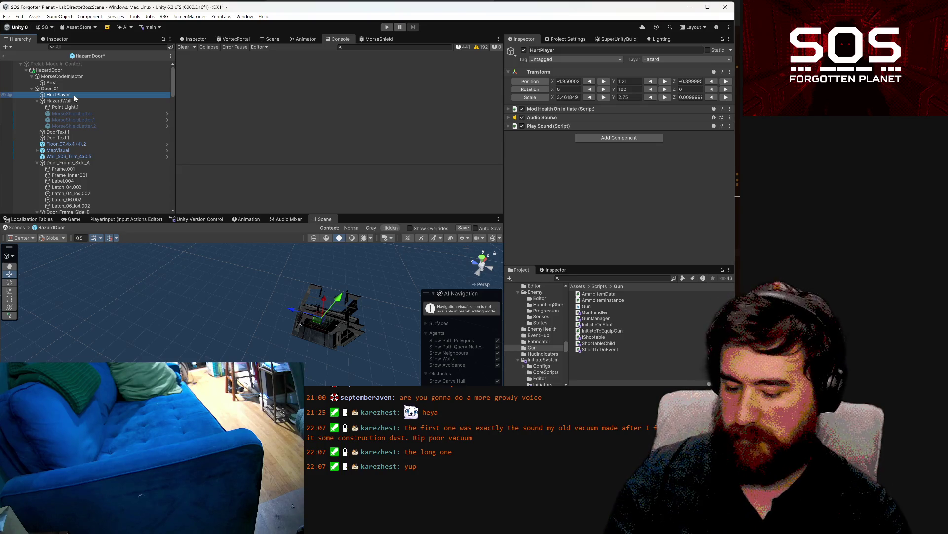
Step: Duplicate HurtPlayer as OnTriggerSound and remove its Mod Health On Initiate component
key(ctrl+d)
key(F2)
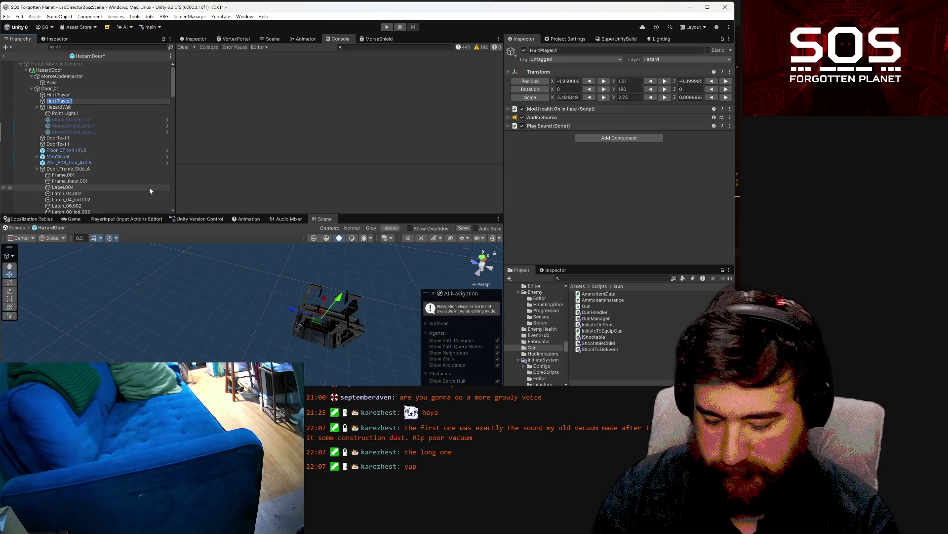
text(OnTriggerSound)
key(Return)
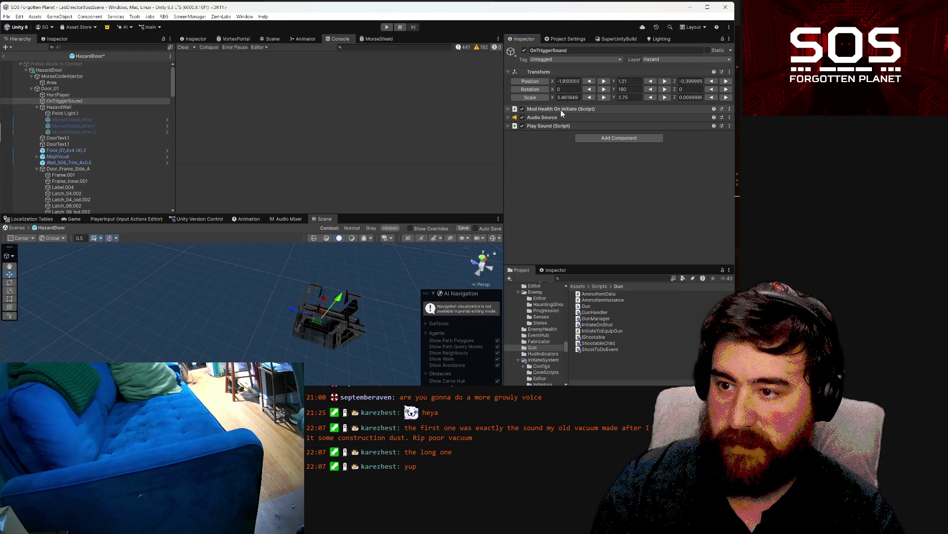
right_click(562, 111)
click(598, 155)
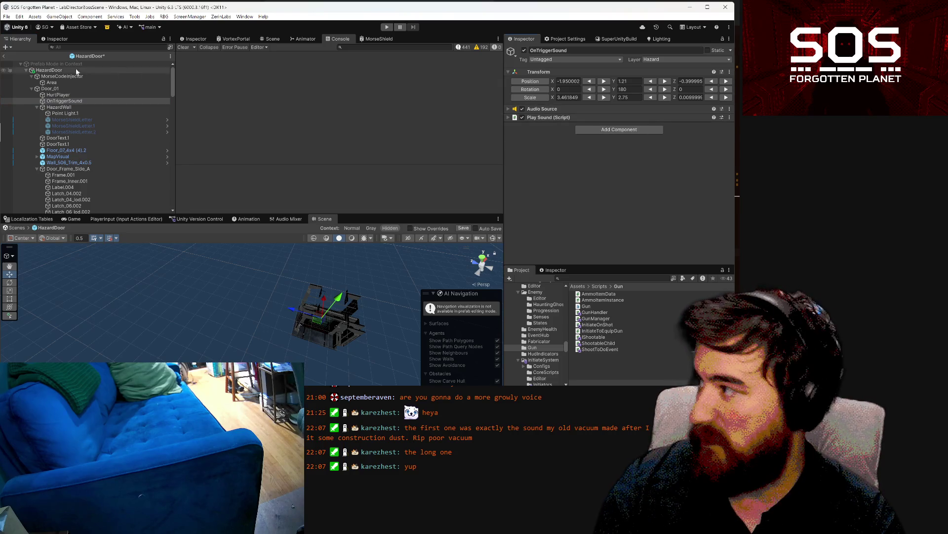
Step: Remove Play Sound and Audio Source from the original HurtPlayer
click(97, 95)
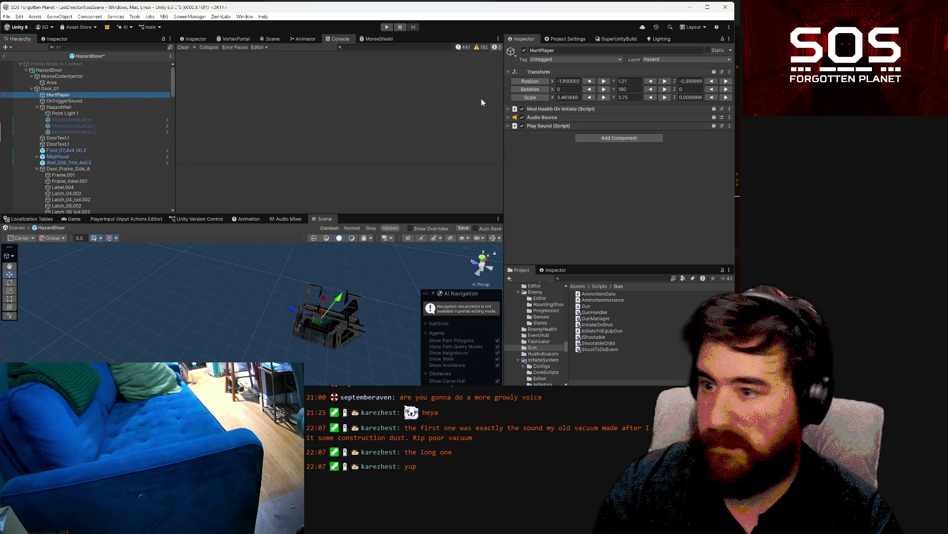
right_click(545, 126)
click(576, 170)
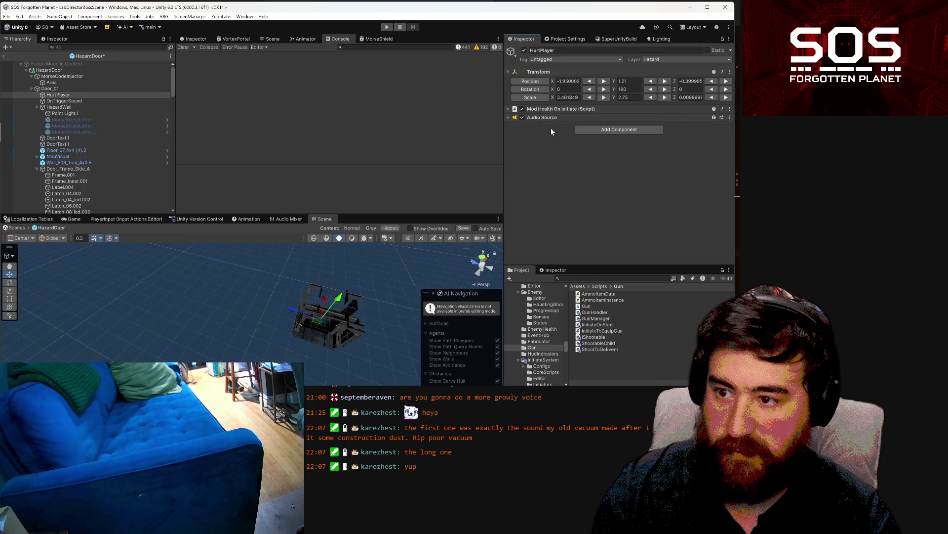
right_click(548, 117)
click(580, 159)
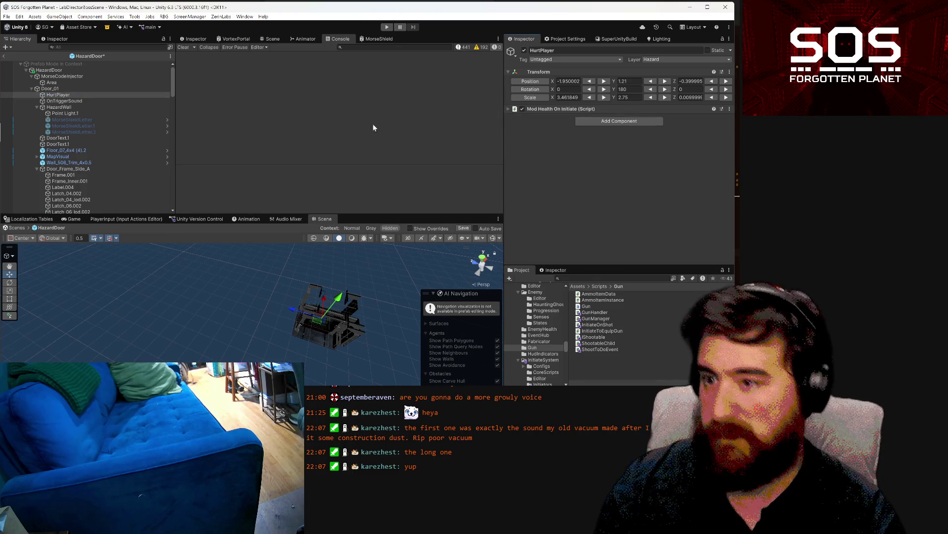
click(78, 107)
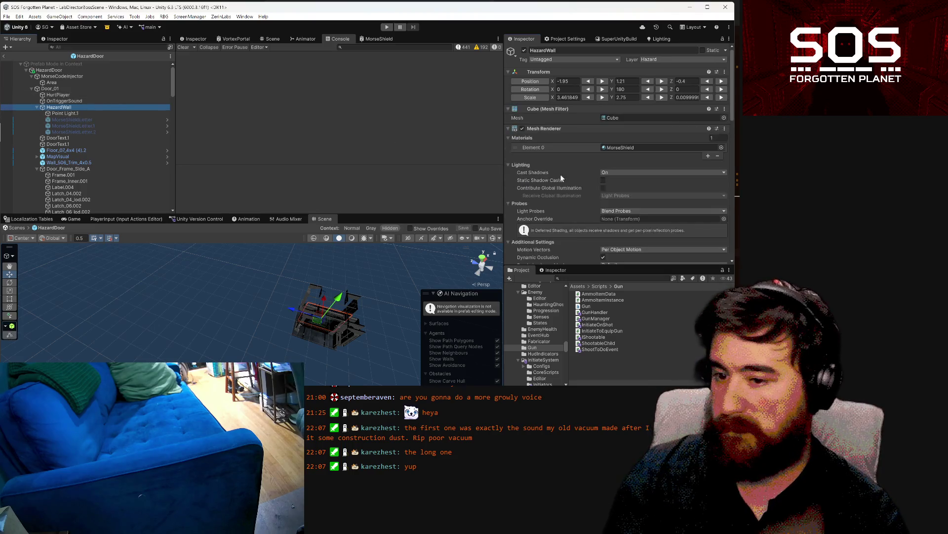
Step: Assign OnTriggerSound to Element 0 of both the player trigger and the stun trigger
scroll(562, 174, down, 5)
scroll(562, 174, down, 8)
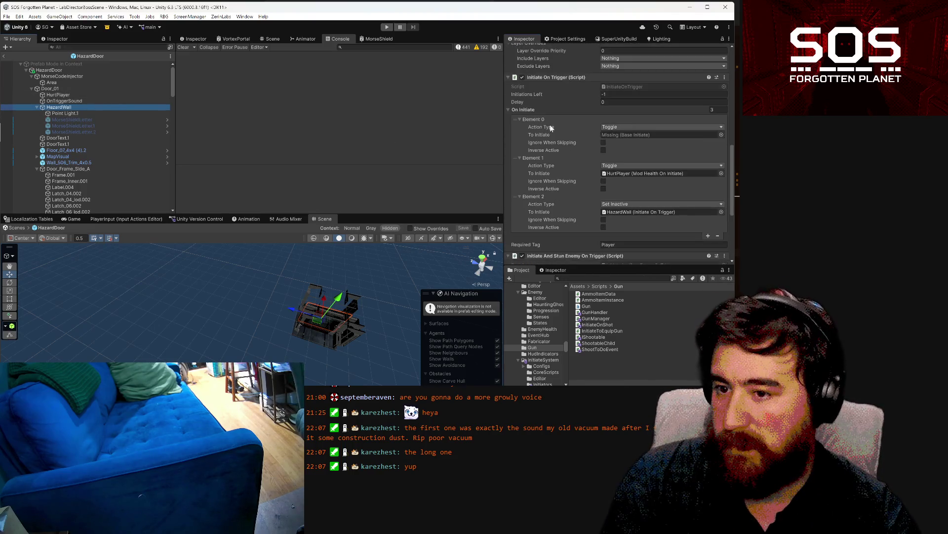
drag(49, 101, 619, 137)
scroll(604, 139, down, 2)
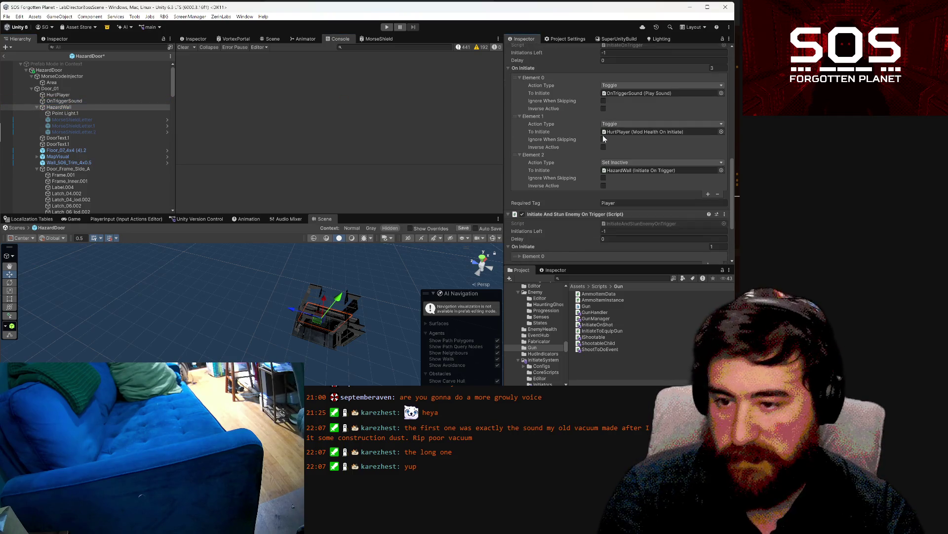
scroll(605, 139, down, 2)
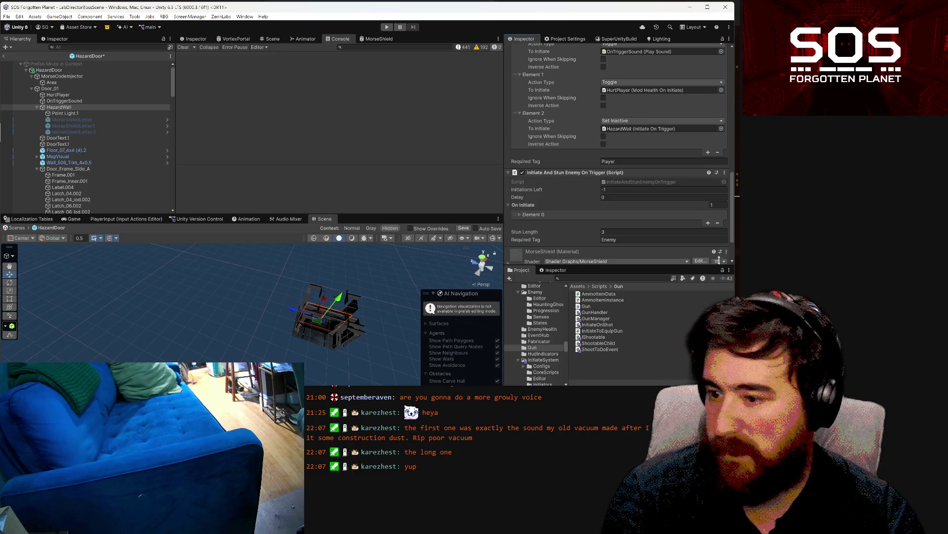
click(523, 216)
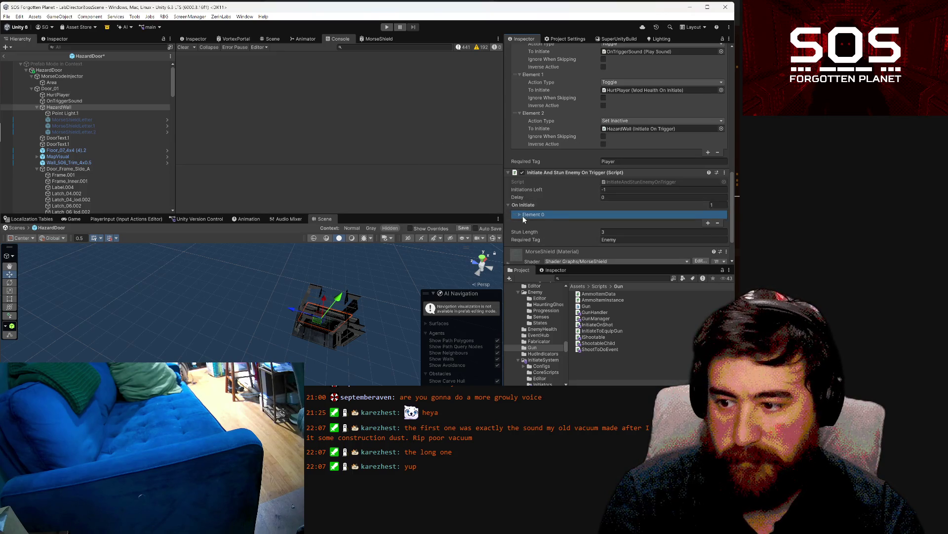
click(520, 214)
scroll(539, 214, down, 2)
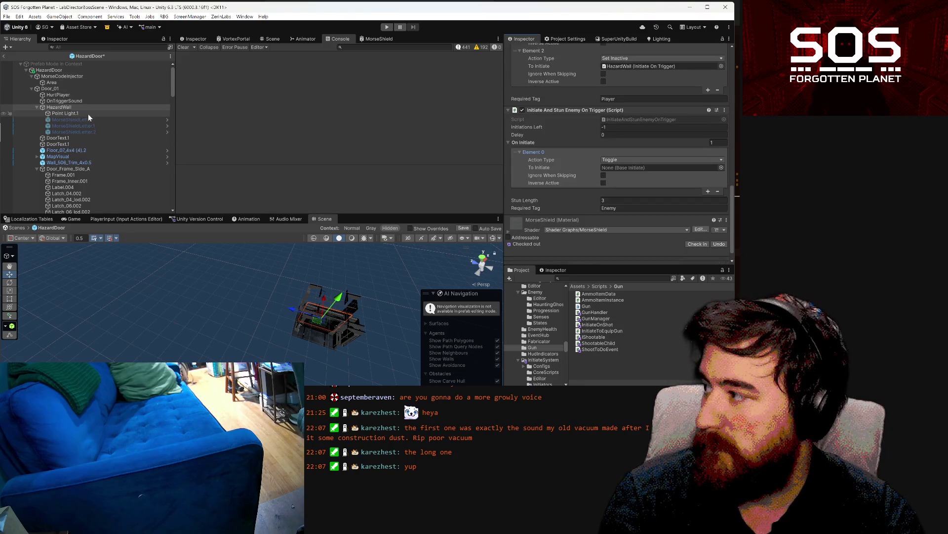
mouse_move(85, 114)
mouse_down()
mouse_move(84, 132)
mouse_move(84, 100)
mouse_move(631, 155)
mouse_move(642, 168)
mouse_up()
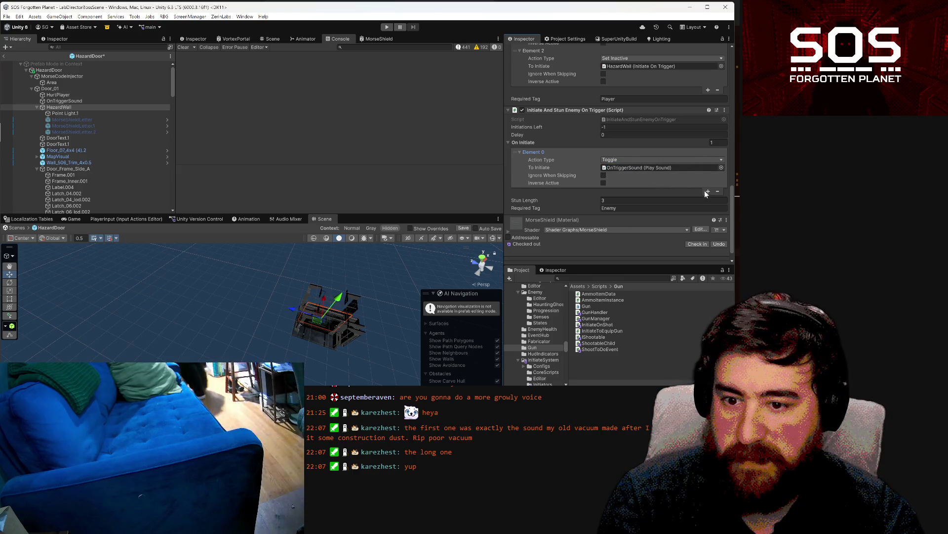
Step: Add a Set Inactive Element 1 to the stun trigger and save the HazardDoor prefab
click(707, 192)
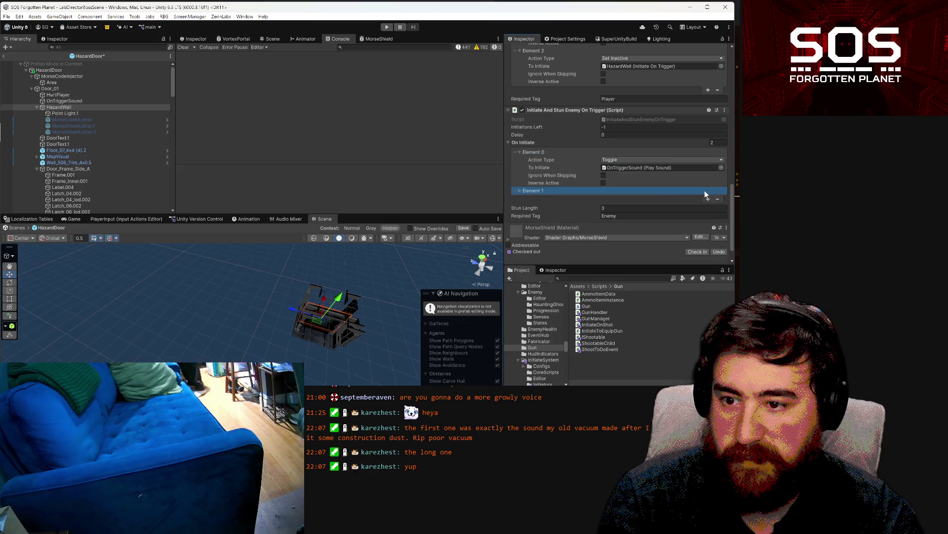
click(518, 191)
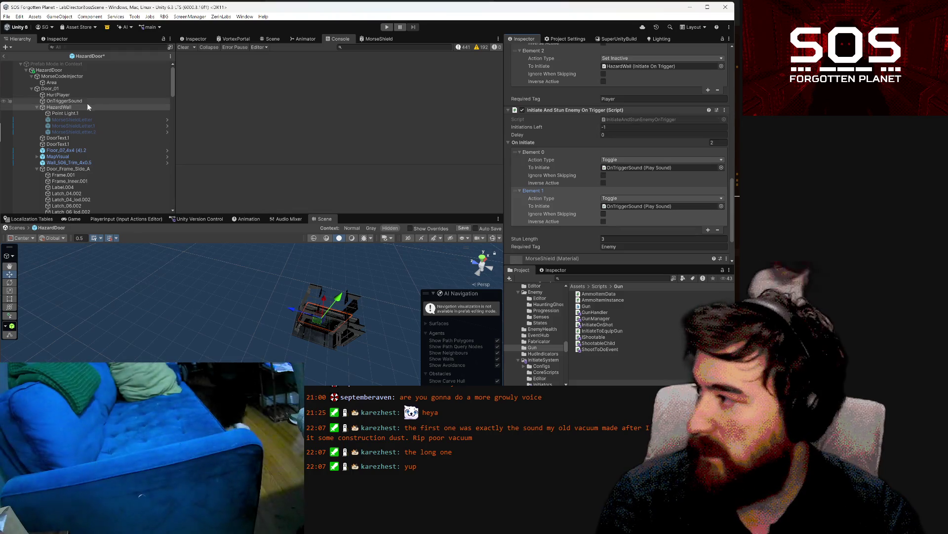
click(620, 198)
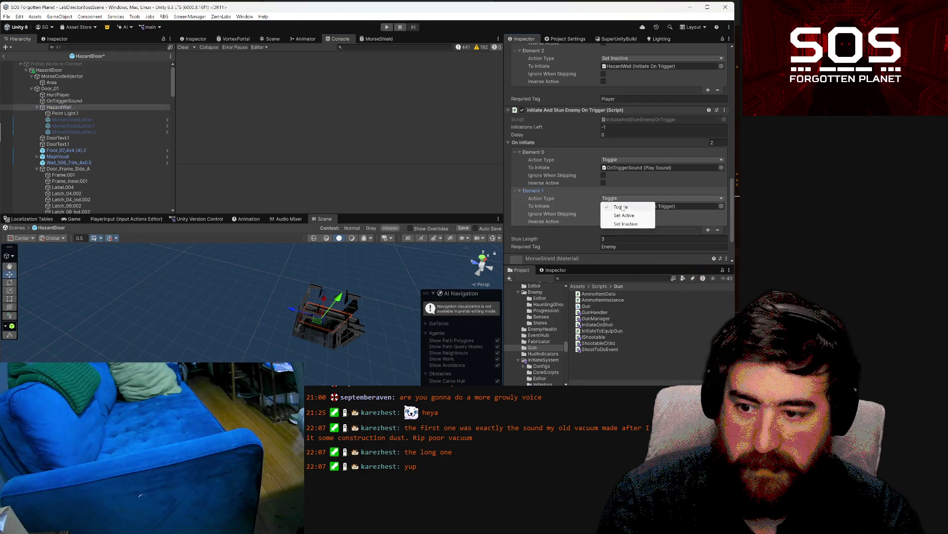
click(626, 224)
key(ctrl+s)
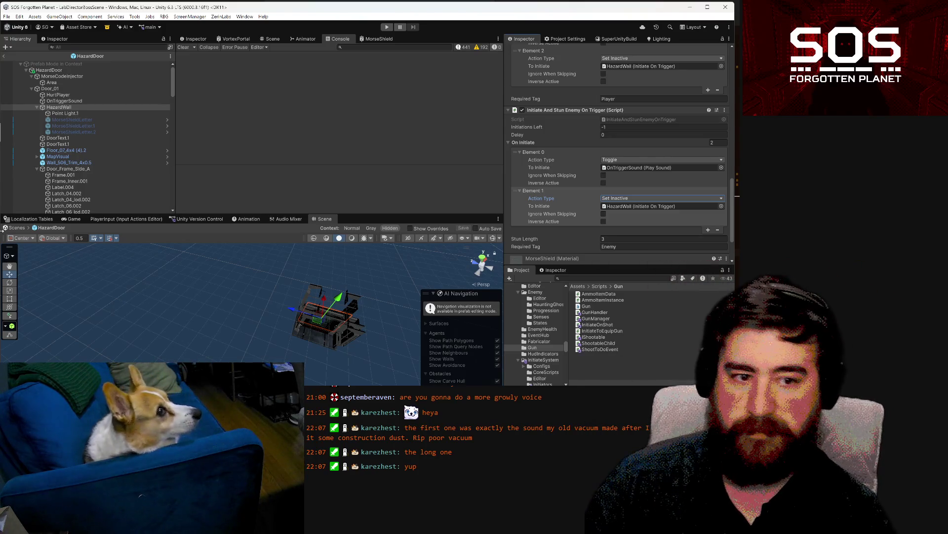
Step: Exit prefab mode to the level scene and orbit the view toward the door
click(3, 56)
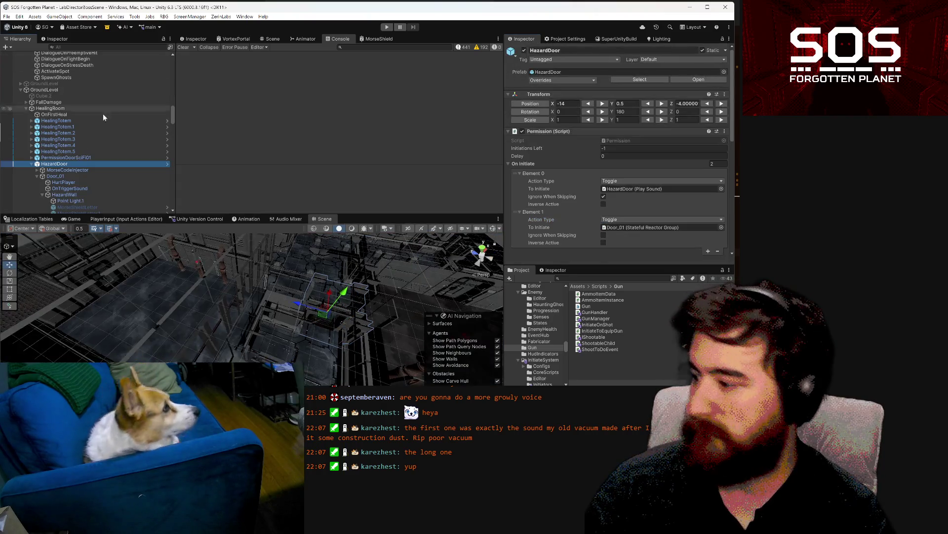
mouse_move(277, 332)
mouse_down()
mouse_move(347, 339)
mouse_move(305, 278)
mouse_move(299, 236)
mouse_up()
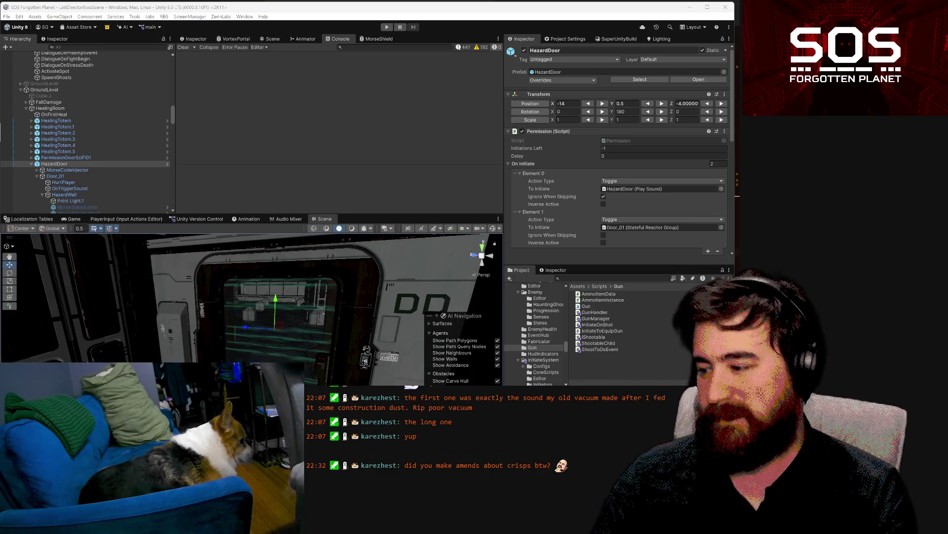
Step: Check which mesh HazardWall uses, then select the HazardDoor object
drag(397, 358, 360, 331)
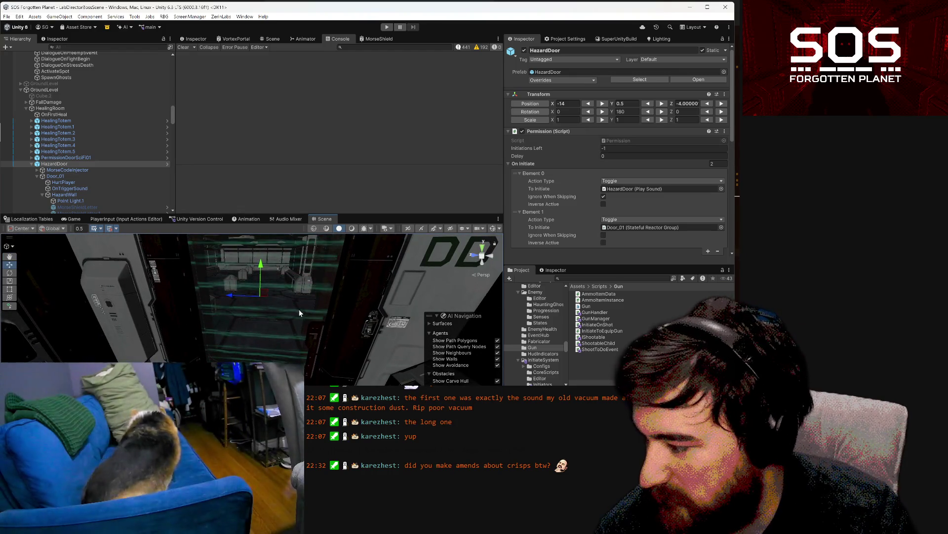
click(292, 306)
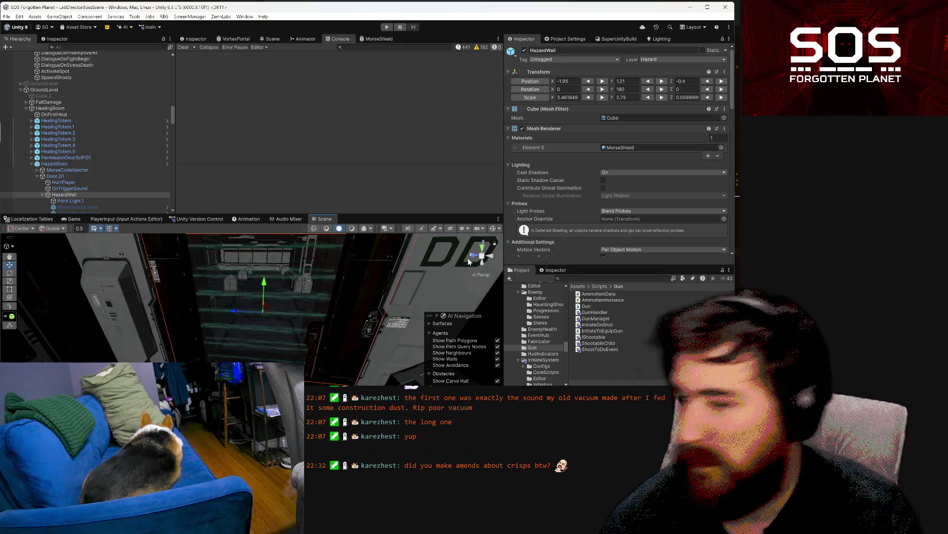
click(612, 120)
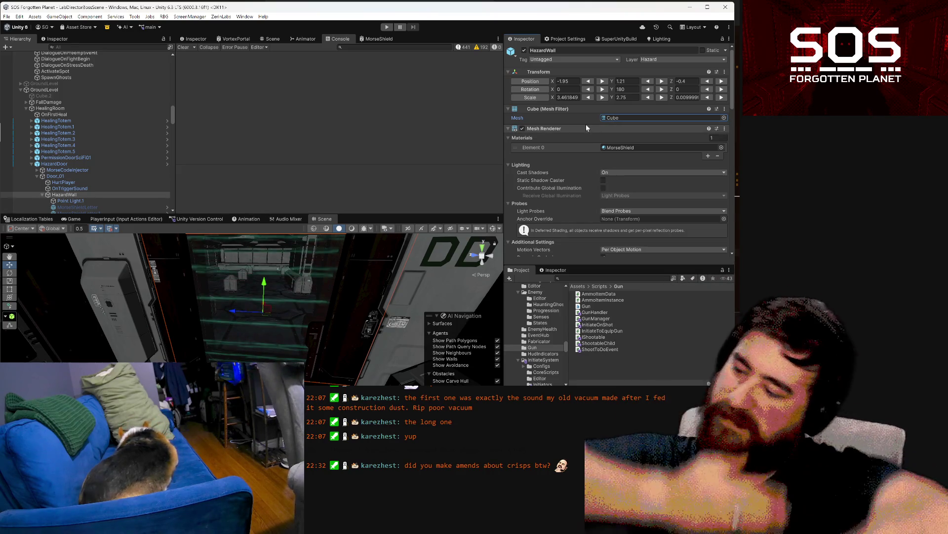
mouse_move(326, 266)
mouse_down()
mouse_move(379, 291)
mouse_move(373, 257)
mouse_move(367, 305)
mouse_move(377, 299)
mouse_up()
click(373, 255)
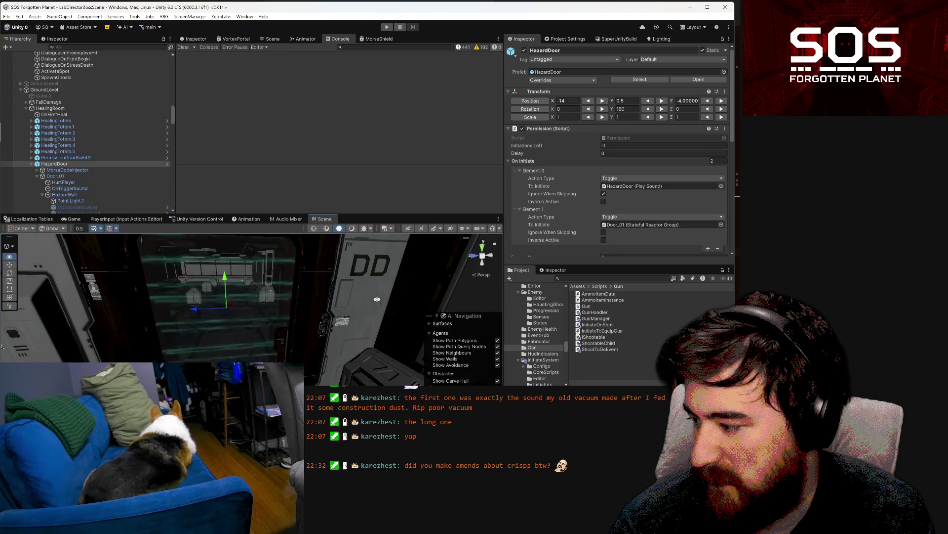
Step: Frame the door area from above and select the PermissionDoorSciFi01 trigger
mouse_move(377, 300)
mouse_down()
mouse_move(368, 308)
mouse_move(333, 303)
mouse_move(336, 316)
mouse_up()
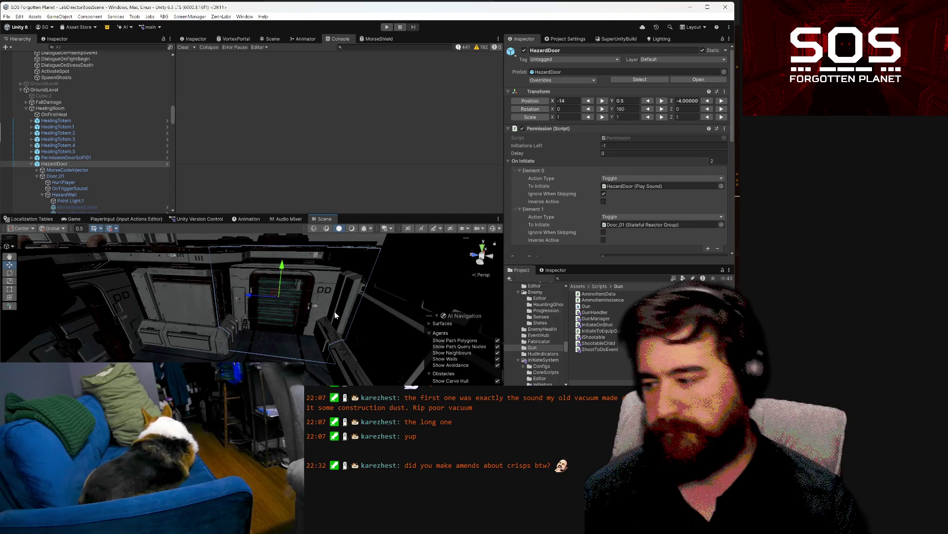
drag(353, 365, 341, 326)
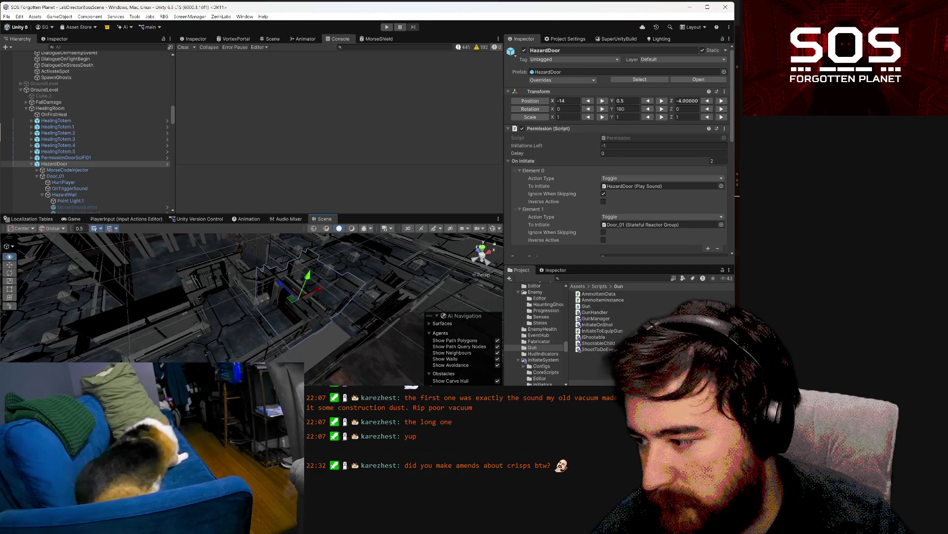
mouse_move(411, 388)
mouse_down()
mouse_move(406, 376)
mouse_move(316, 373)
mouse_move(326, 374)
mouse_up()
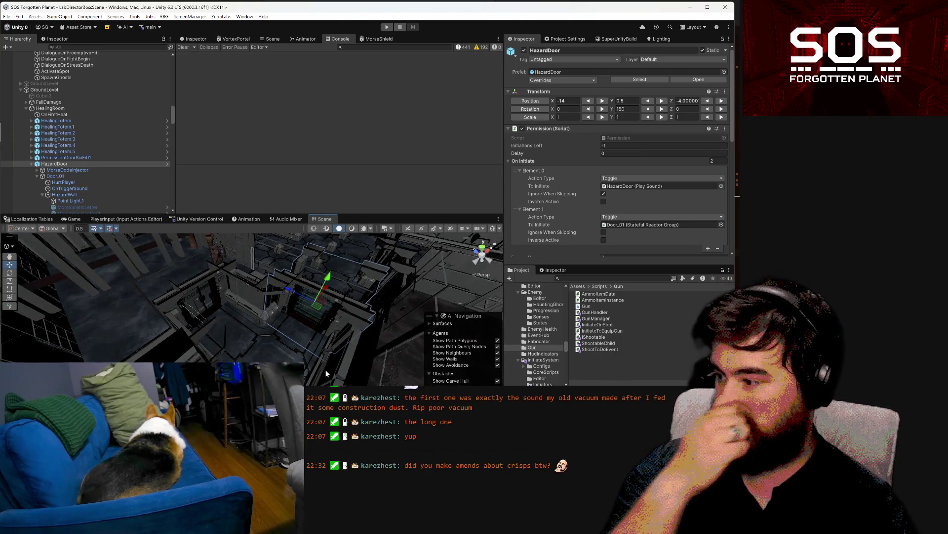
click(195, 305)
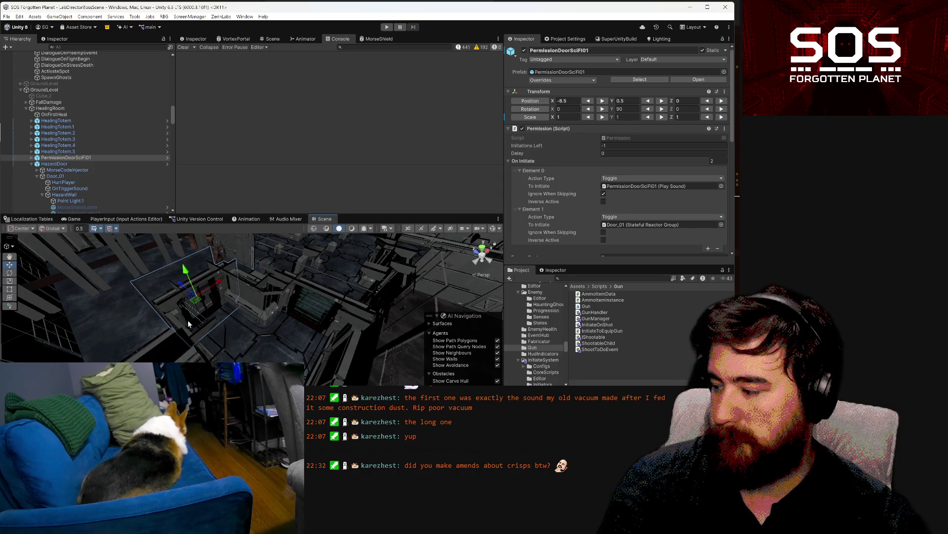
Step: Inspect the Wing.001 mesh, RotatePivot rotation and Door_Wing_Right toggle setup
click(205, 307)
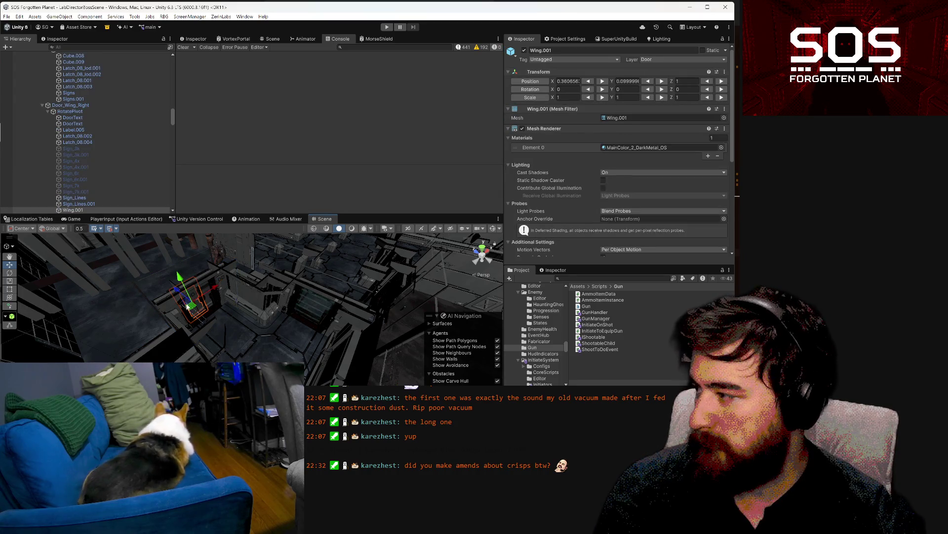
click(91, 113)
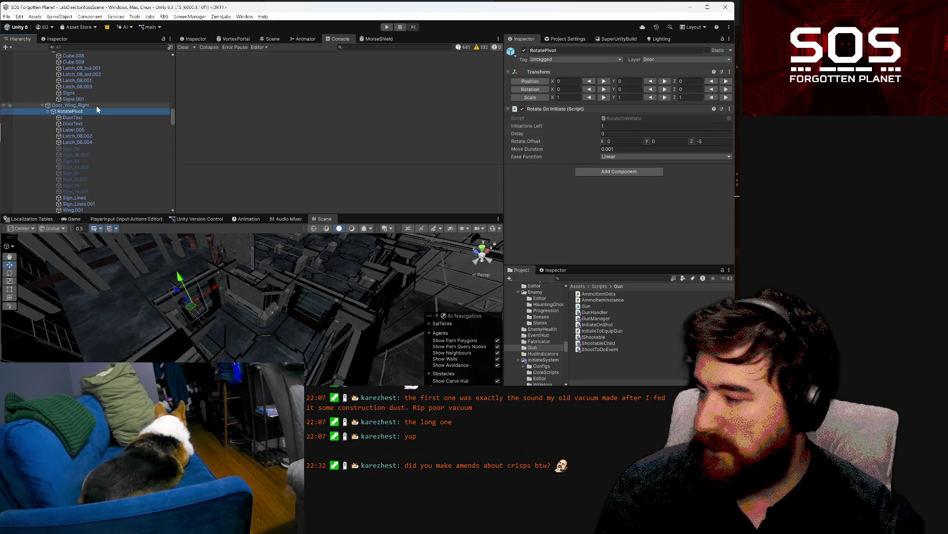
click(97, 107)
click(96, 108)
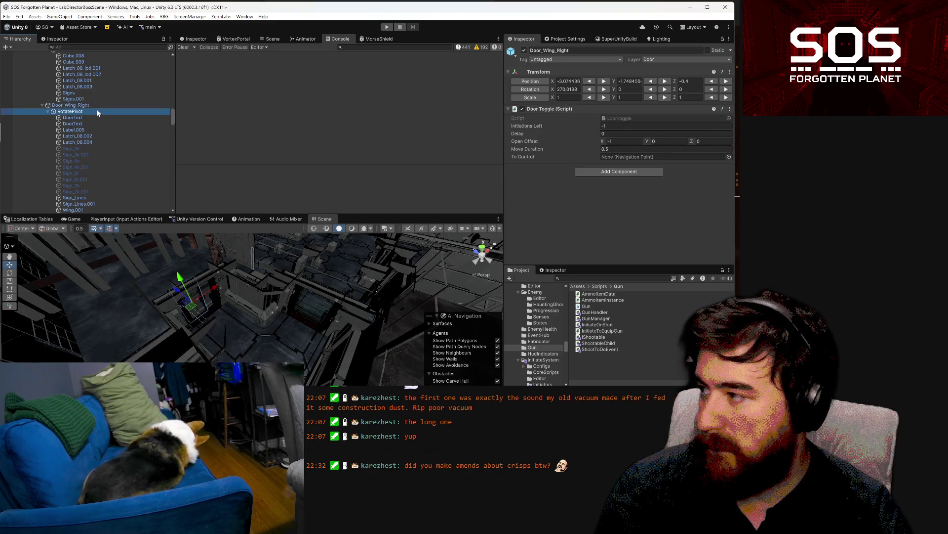
click(74, 211)
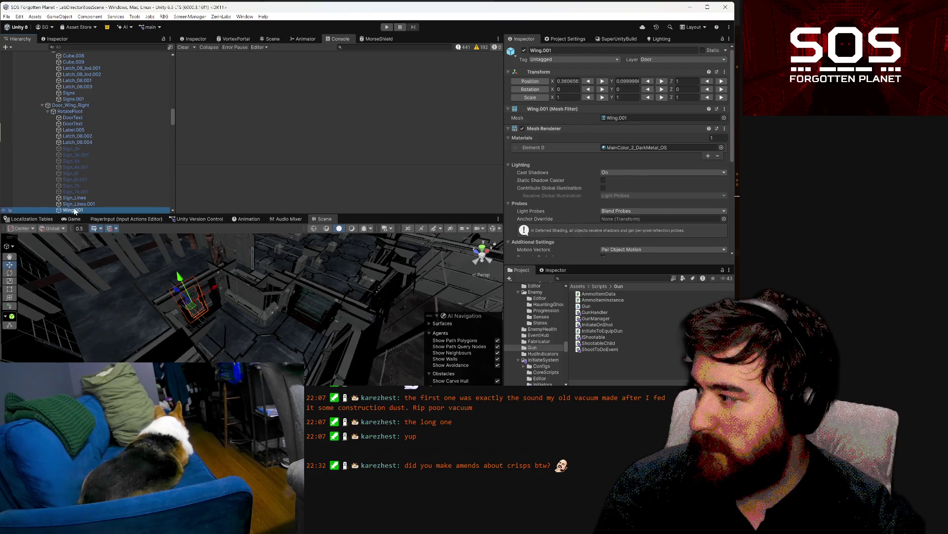
Step: Step up through the frame and trim pieces to the MapVisual floor piece and orbit around it
scroll(612, 167, down, 7)
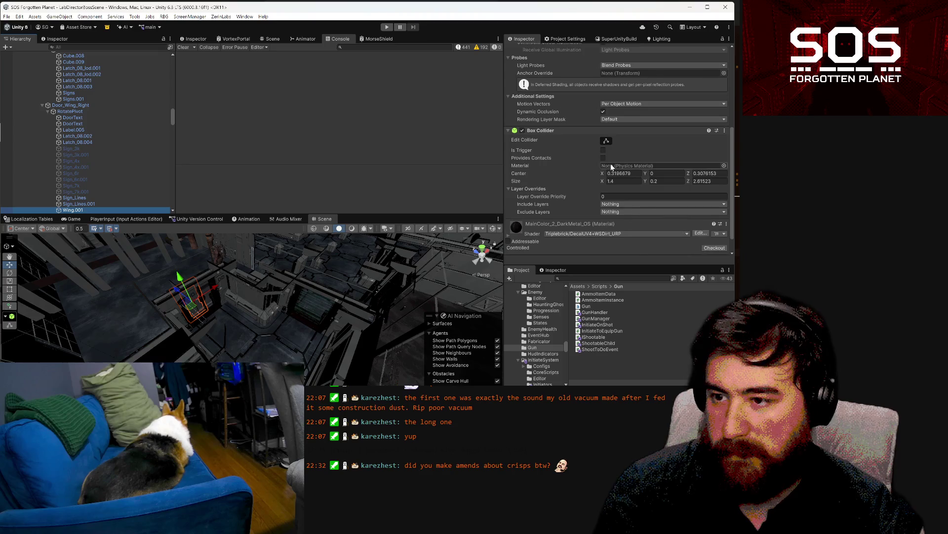
scroll(612, 162, up, 10)
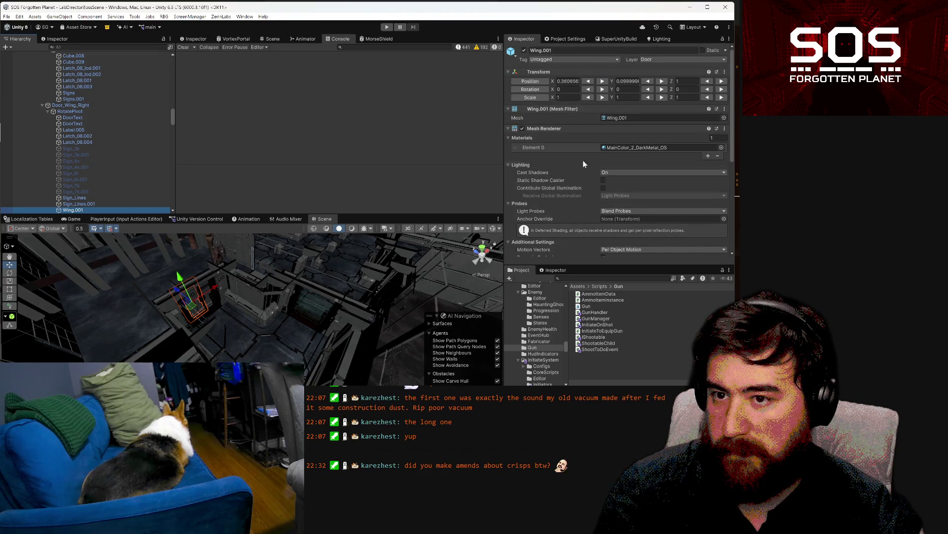
scroll(126, 133, up, 5)
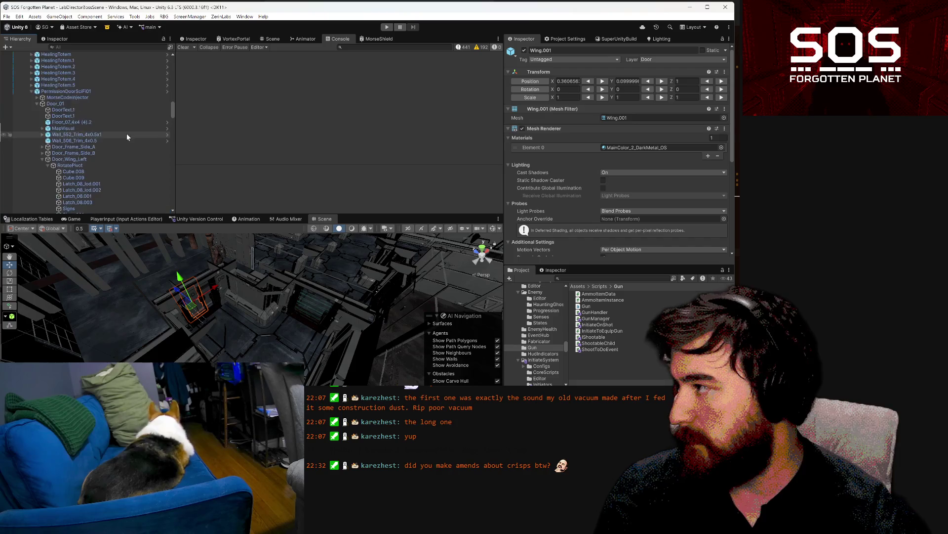
click(99, 164)
click(101, 157)
click(102, 151)
click(103, 147)
click(103, 141)
click(104, 134)
click(105, 128)
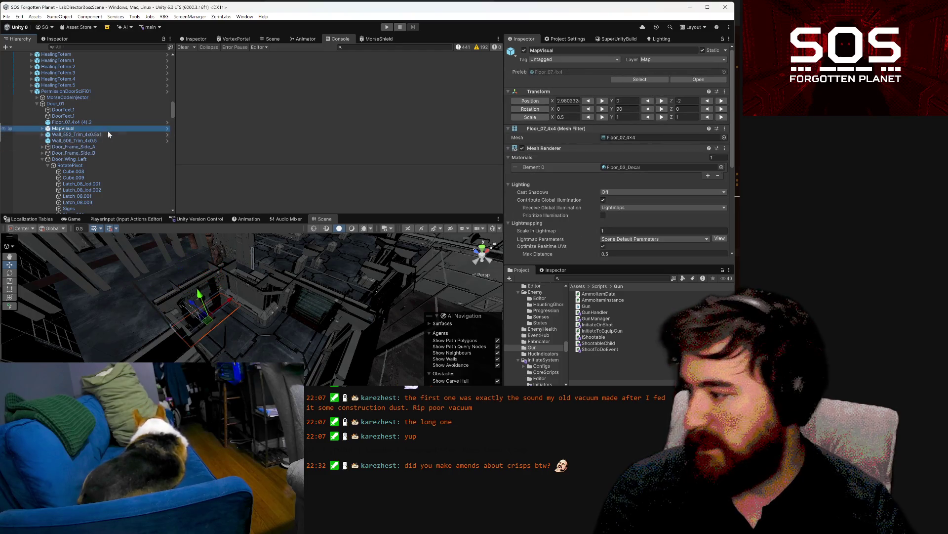
mouse_move(306, 306)
mouse_down()
mouse_move(188, 280)
mouse_move(293, 322)
mouse_move(234, 327)
mouse_move(247, 321)
mouse_up()
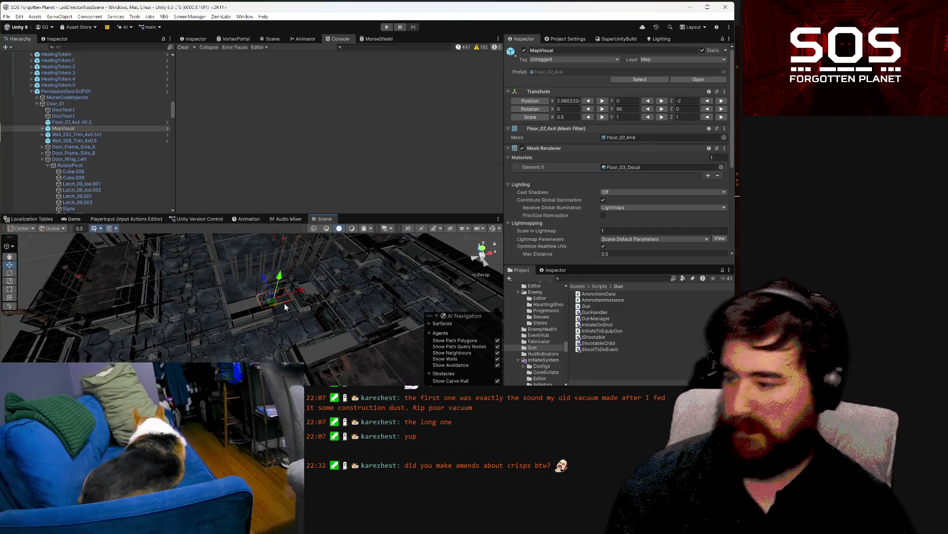
drag(419, 358, 367, 296)
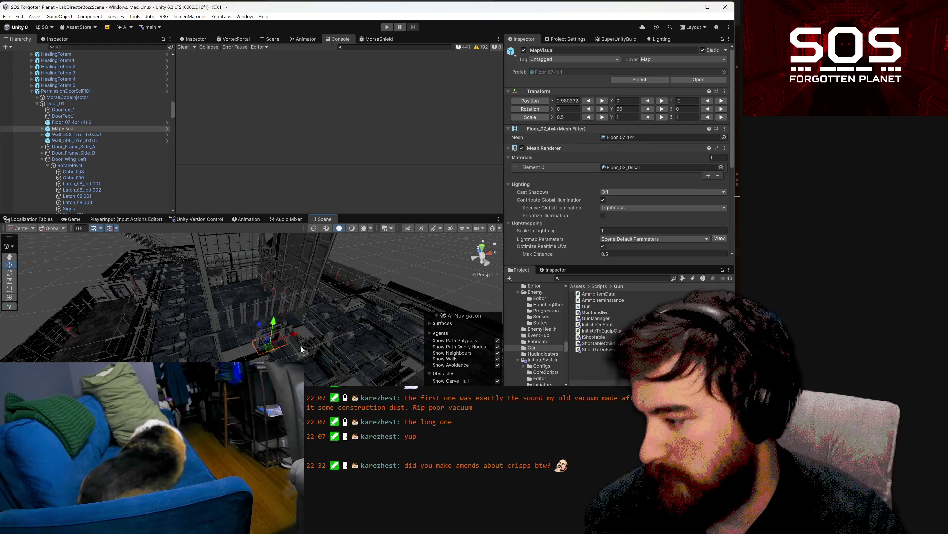
scroll(300, 346, up, 3)
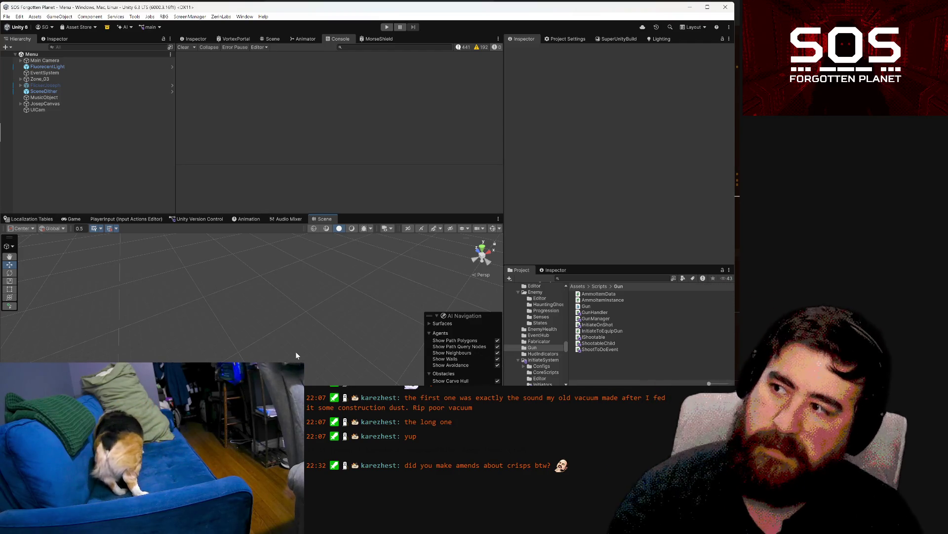
Step: Enter Play mode and load the first Day 1 save from the main menu
click(389, 26)
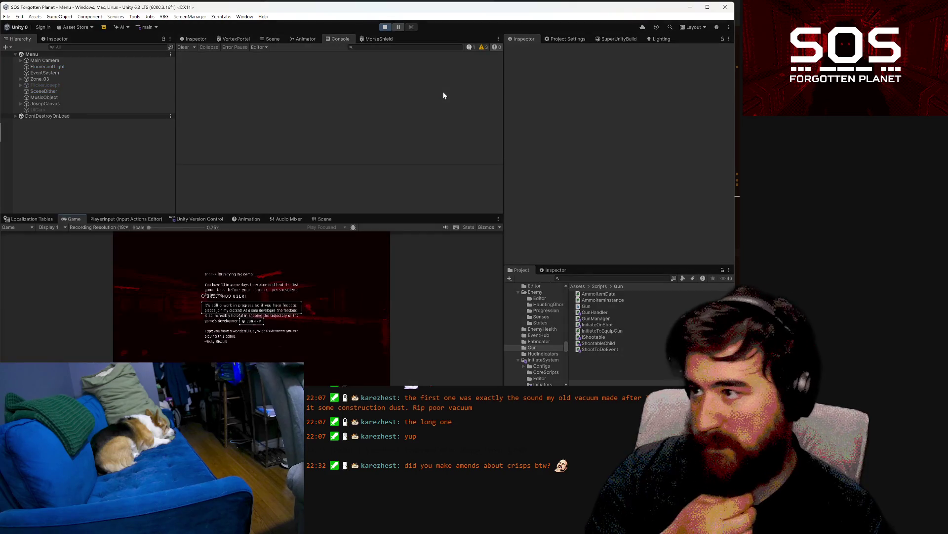
click(243, 356)
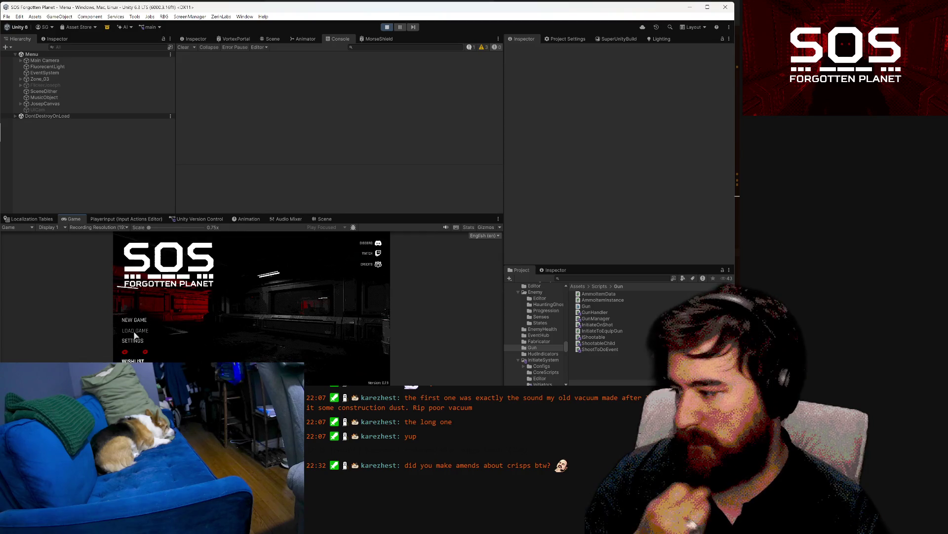
click(135, 332)
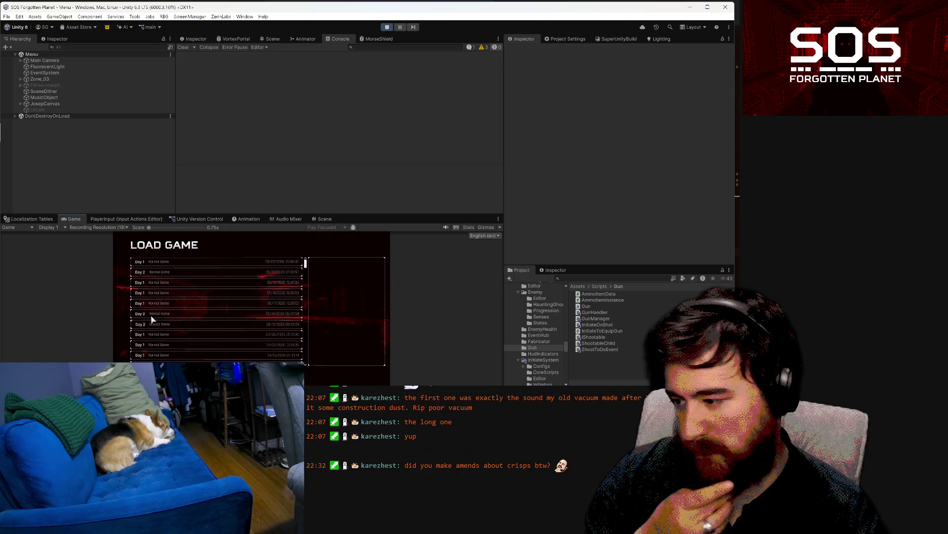
click(235, 262)
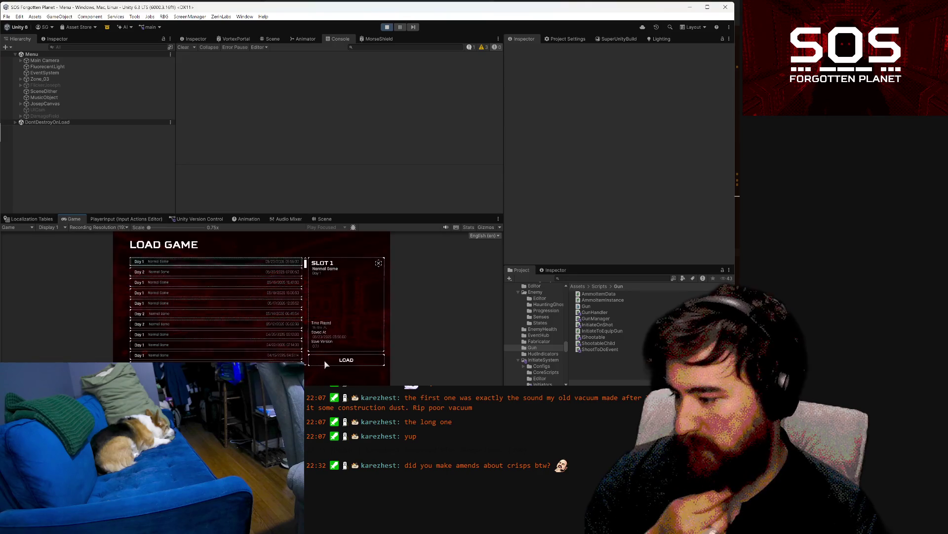
click(325, 362)
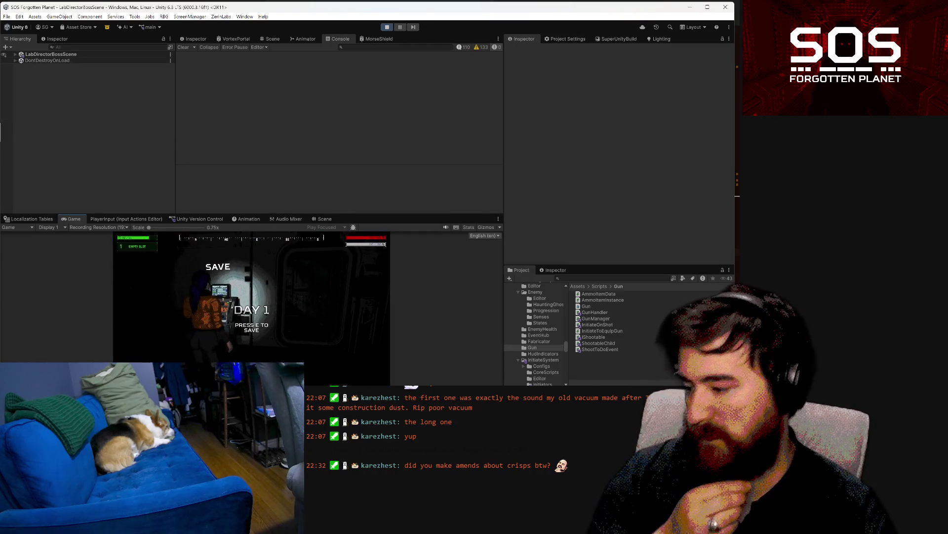
Step: Walk through the corridor door into the red-lit room and pause the game
key(w)
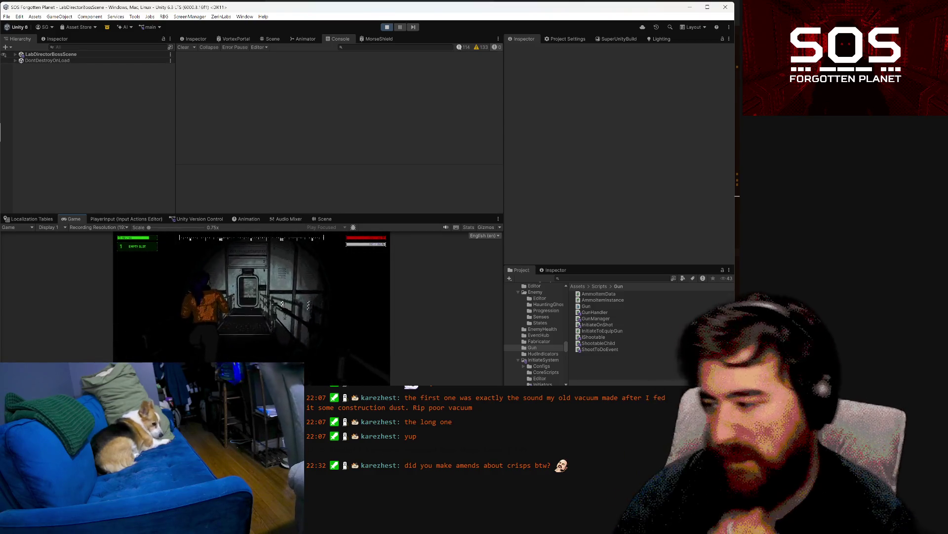
key(w)
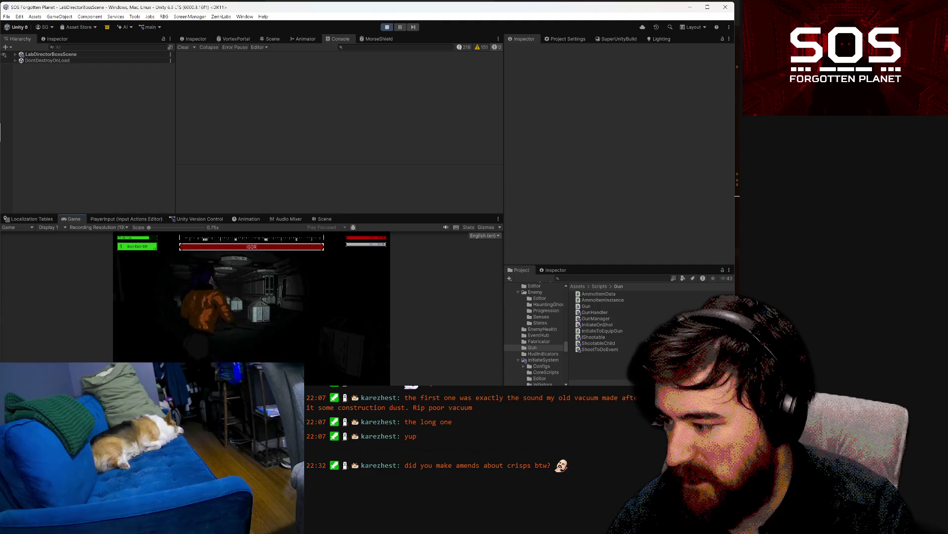
key(Escape)
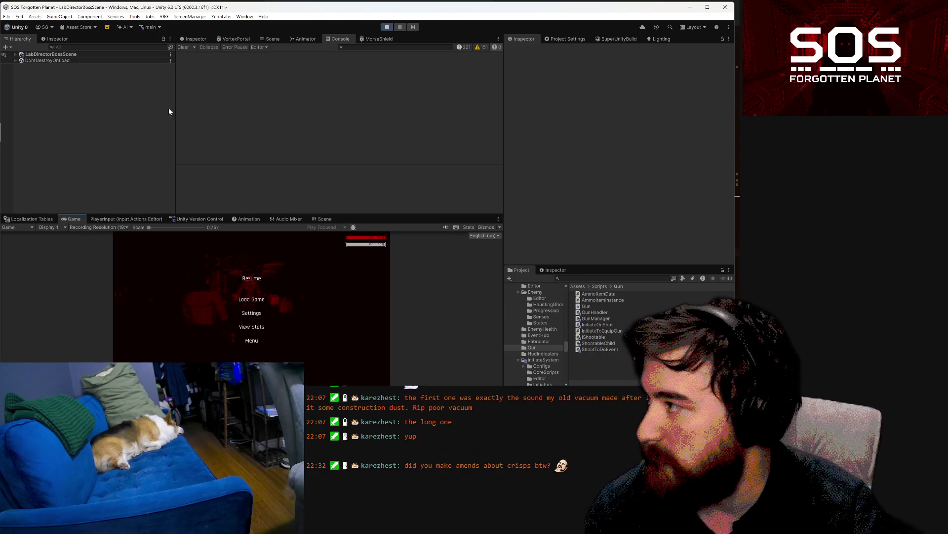
Step: In the Scene view, search the hierarchy for ZombieDreadnaught and select it
click(325, 219)
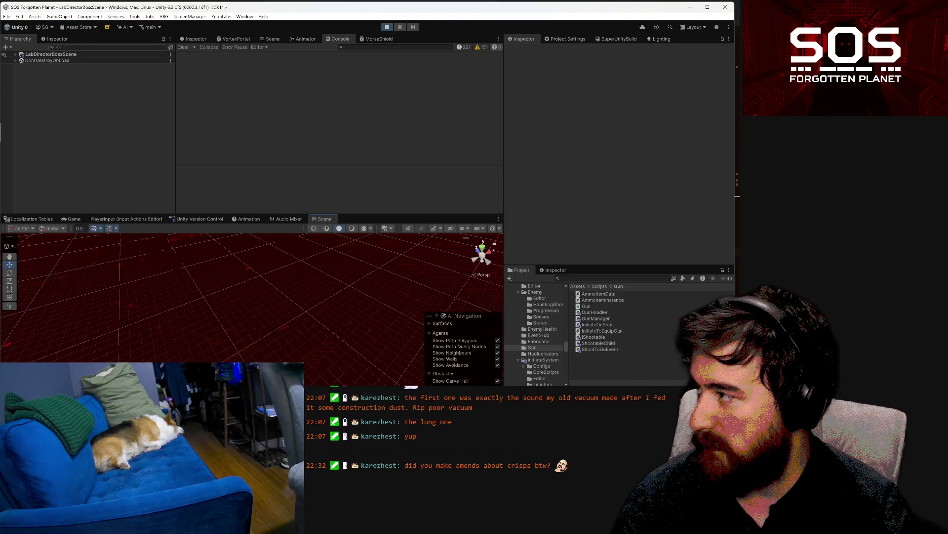
click(60, 47)
text(igor)
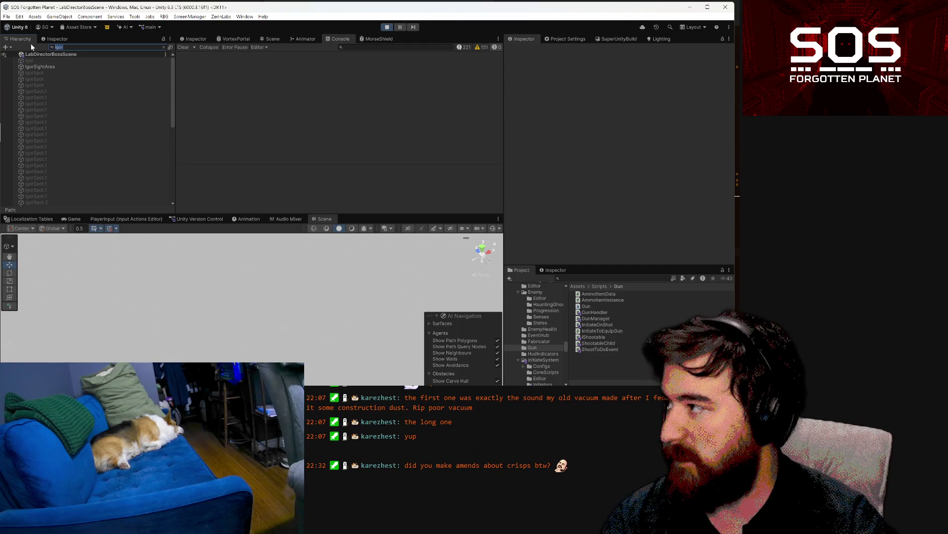
text(dreadn)
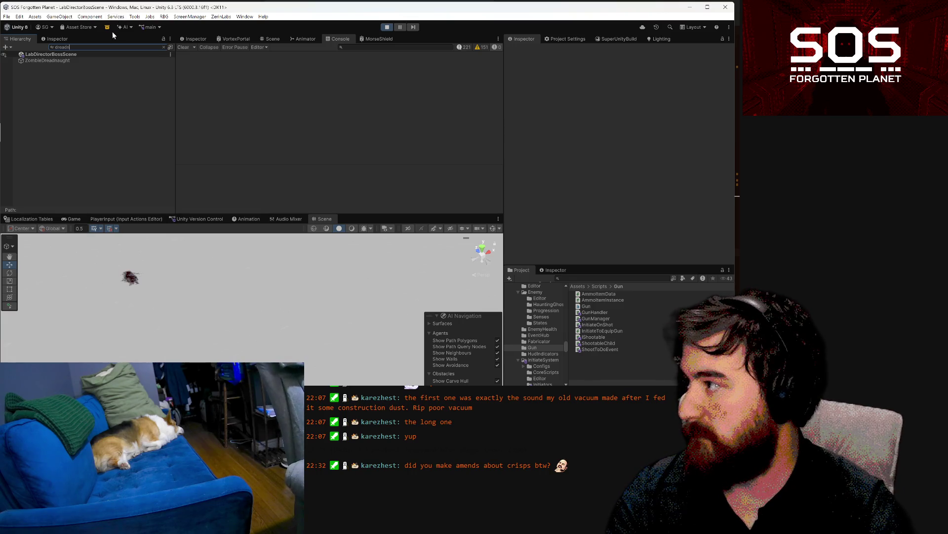
click(61, 60)
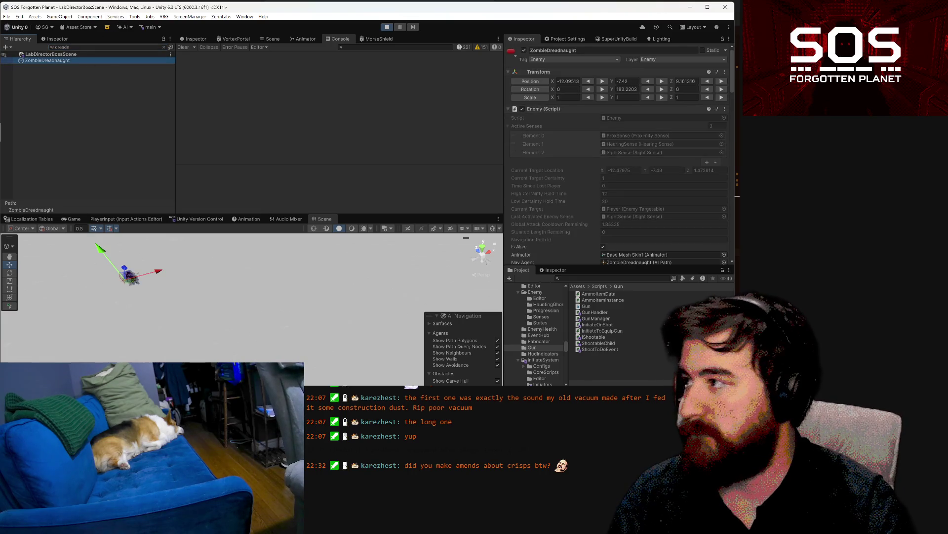
click(164, 48)
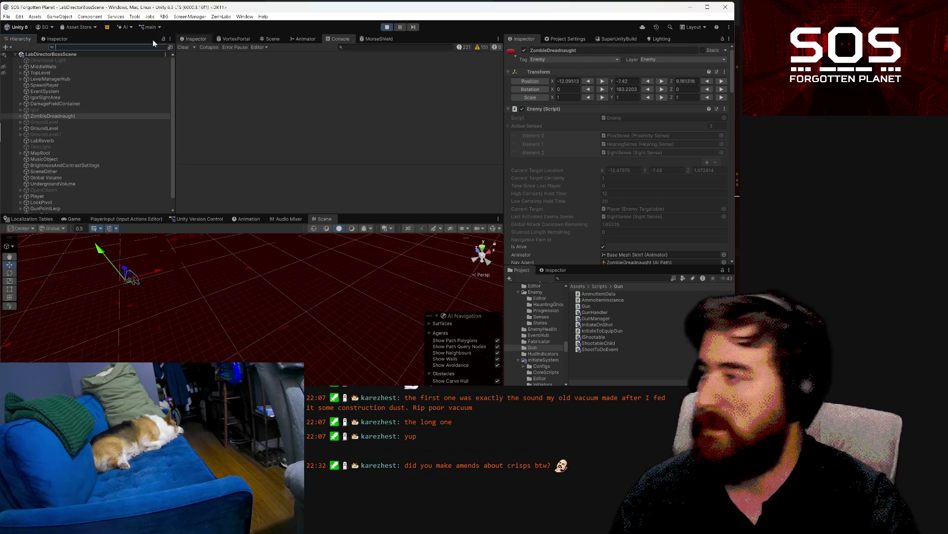
Step: Inspect ZombieDreadnaught's ShootableTarget Shootable Child settings, then filter the hierarchy by 'ShootableChil'
scroll(39, 99, down, 1)
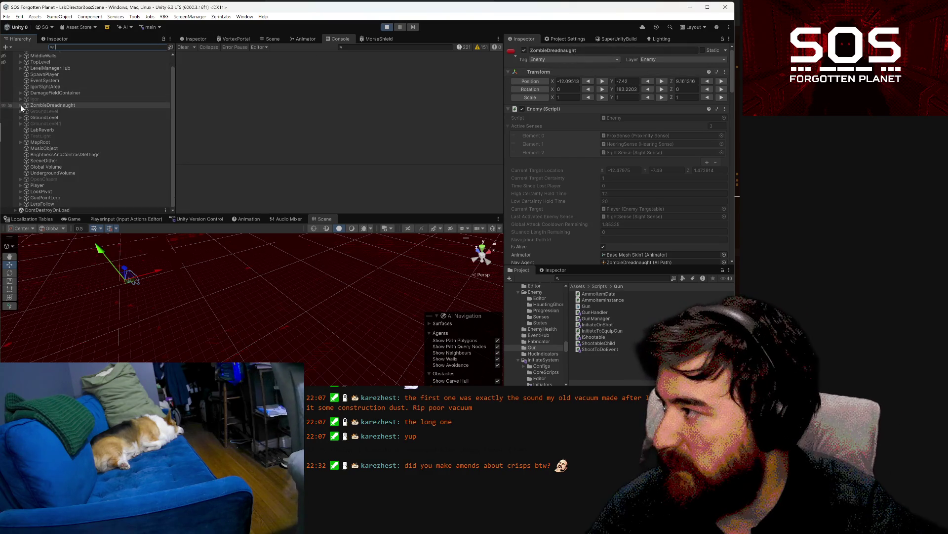
click(20, 105)
click(42, 123)
click(43, 117)
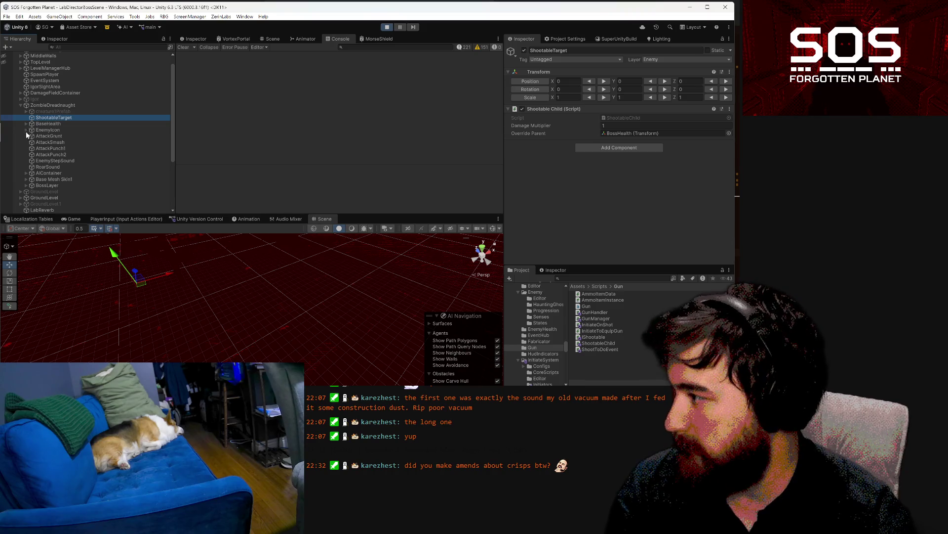
mouse_move(288, 327)
mouse_down()
mouse_move(163, 320)
mouse_move(199, 282)
mouse_up()
drag(199, 274, 155, 180)
click(101, 47)
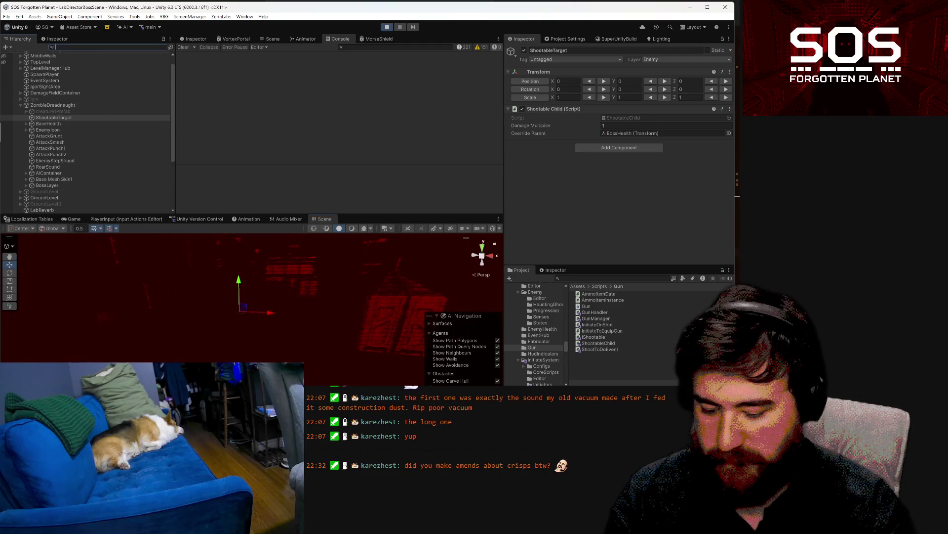
text(Shootab)
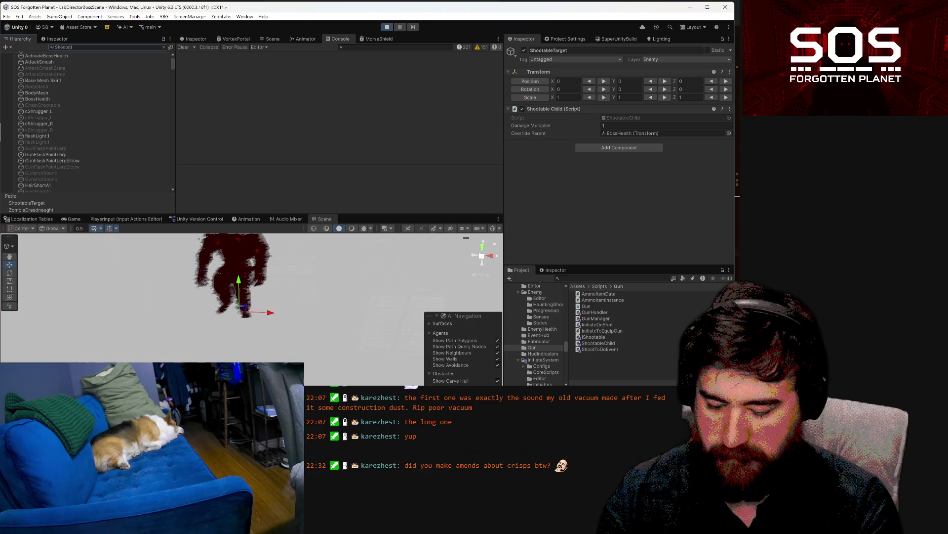
text(leChild)
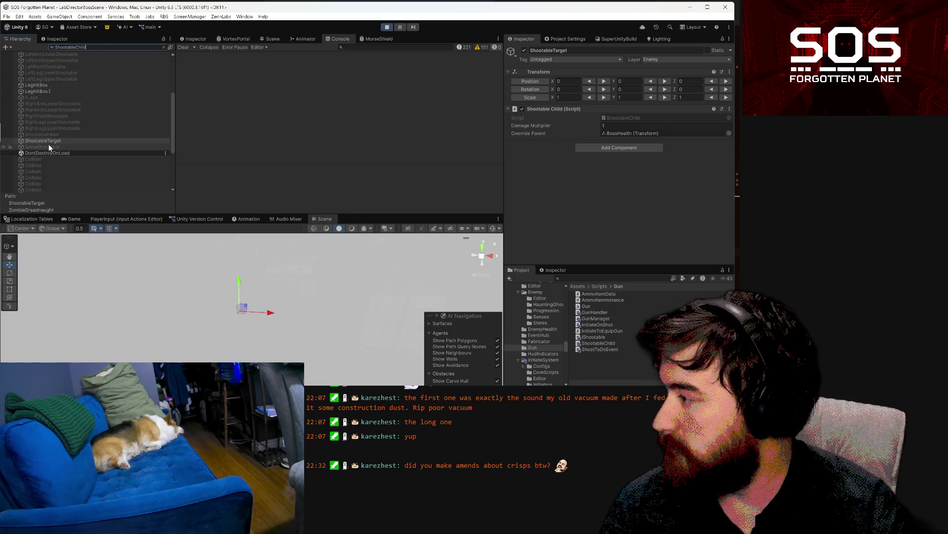
Step: Tag the eight leg, head, chest and arm hitboxes as Enemy
scroll(55, 126, down, 2)
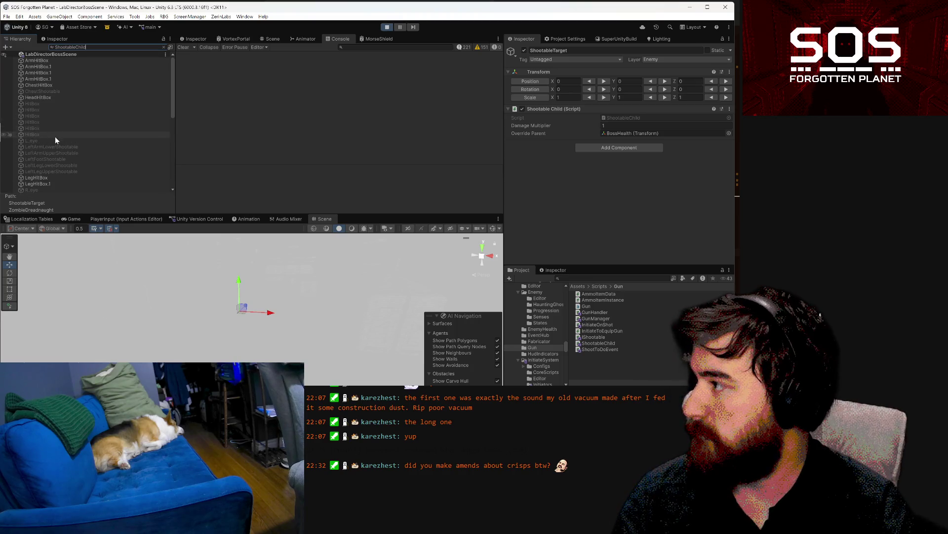
click(44, 182)
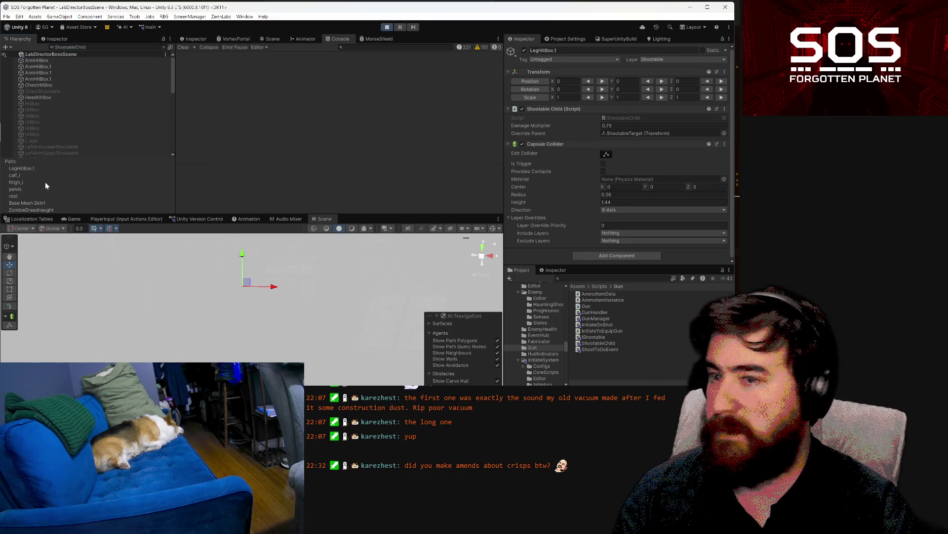
scroll(41, 127, down, 3)
ctrl+click(45, 131)
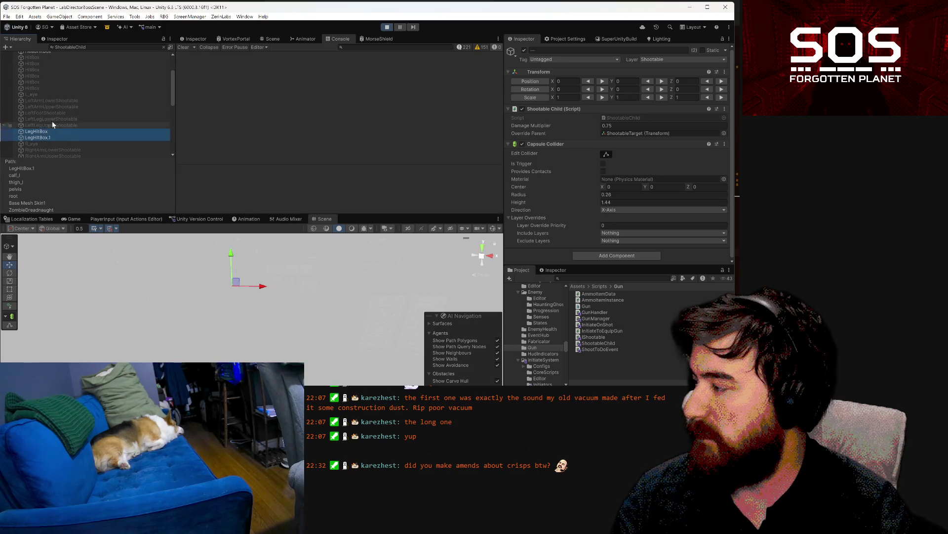
ctrl+click(49, 96)
ctrl+click(49, 85)
ctrl+click(55, 79)
ctrl+click(54, 73)
ctrl+click(54, 66)
ctrl+click(52, 61)
click(602, 60)
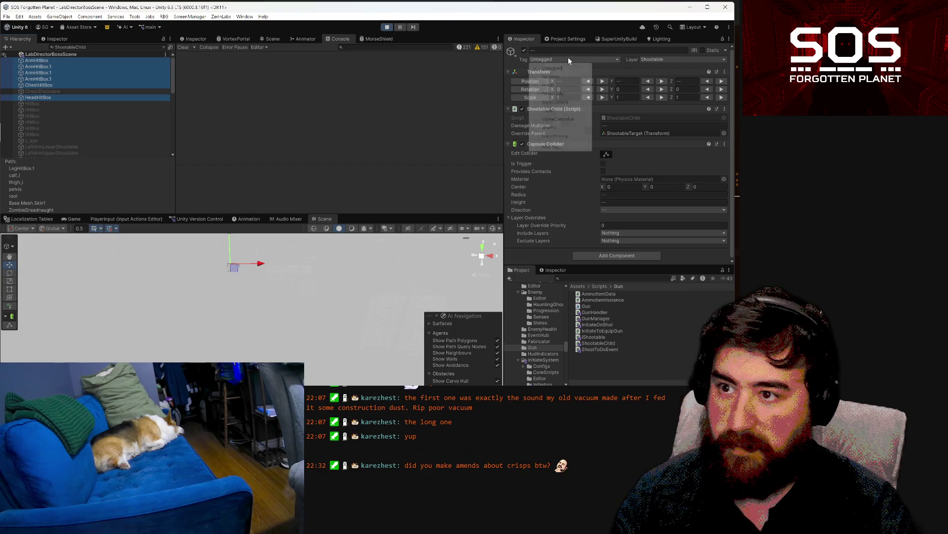
click(552, 132)
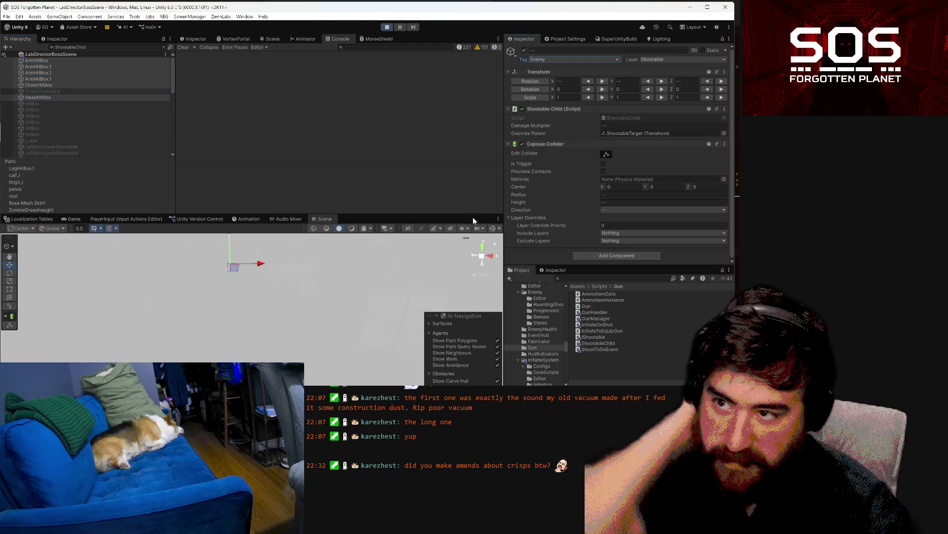
Step: Clear the ShootableChild filter and resume the paused game
click(74, 47)
click(164, 47)
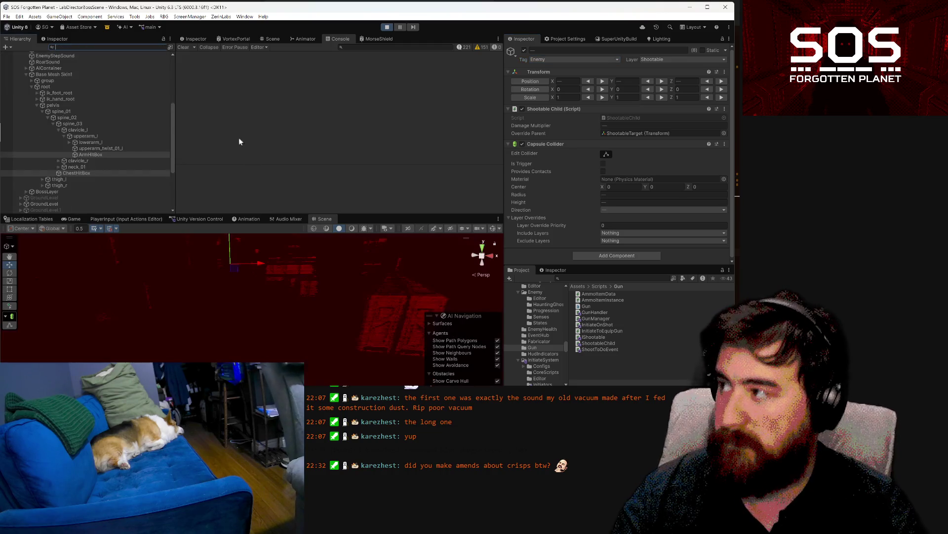
click(71, 219)
click(255, 279)
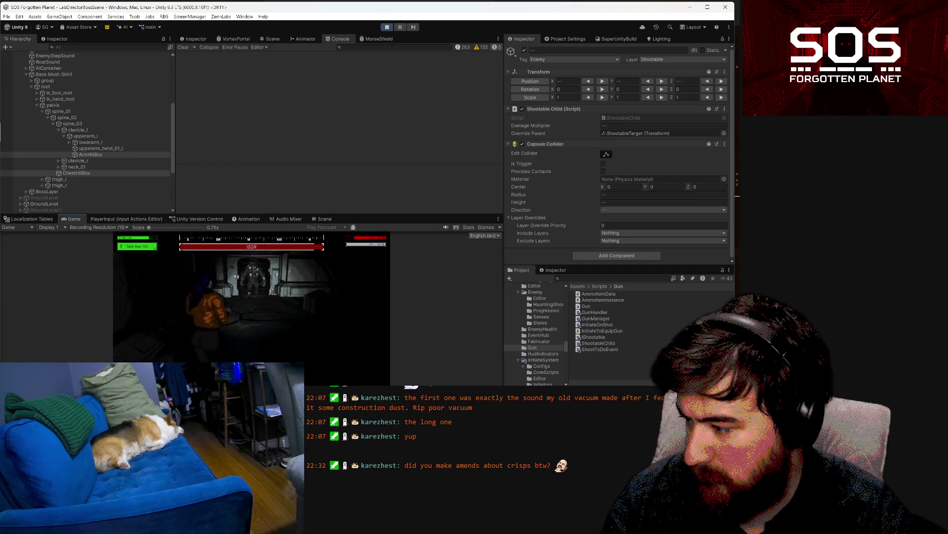
Step: Pause the playtest and switch to EnemyHealth.cs in Visual Studio Code
key(Escape)
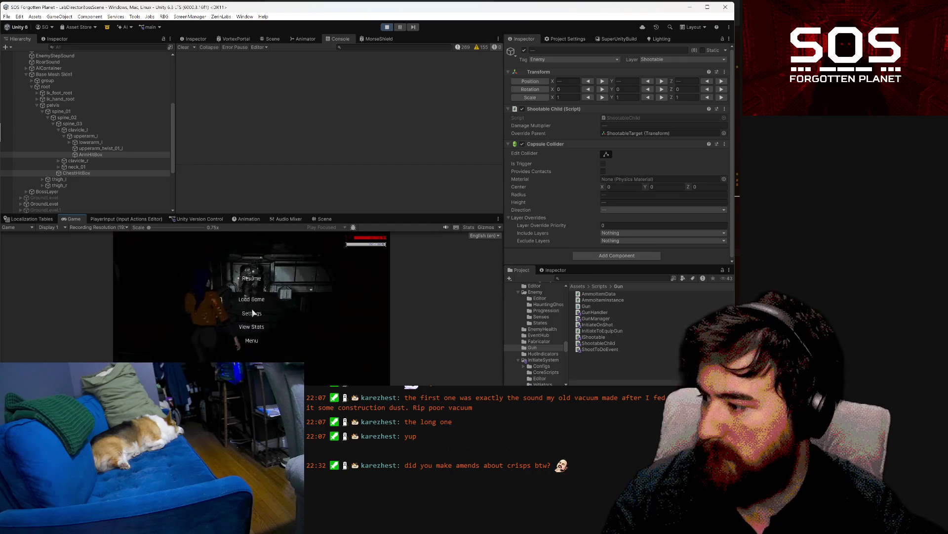
key(alt+Tab)
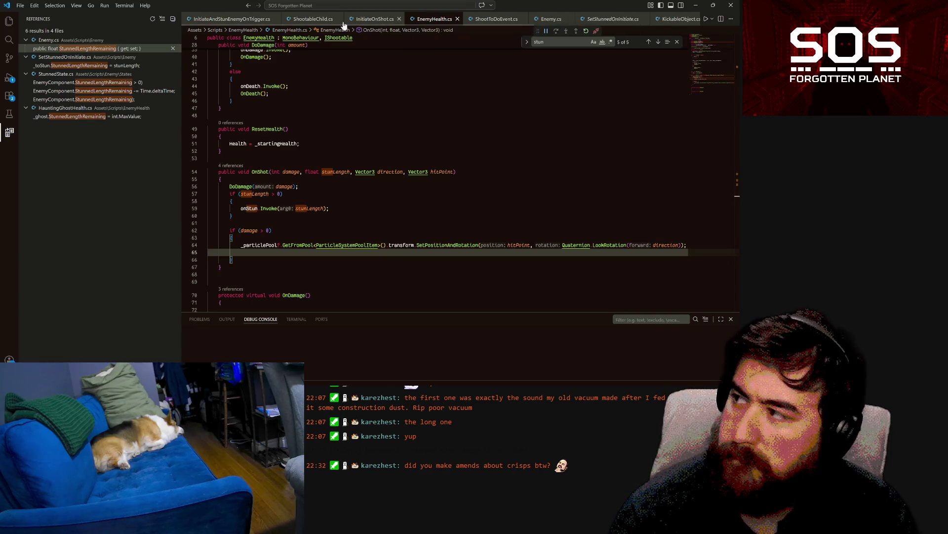
Step: Break on line 15's tag check in InitiateAndStunEnemyOnTrigger.cs and show the debugging view
click(316, 21)
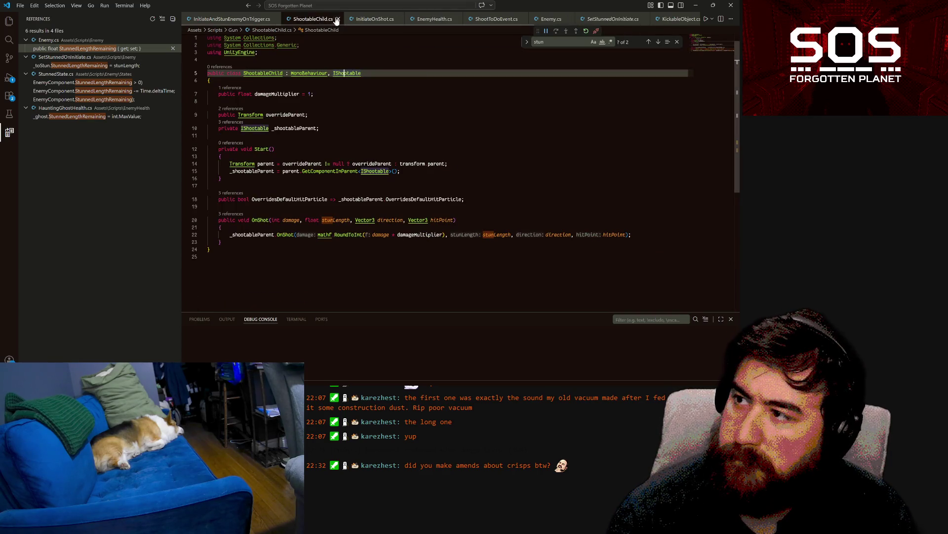
click(244, 21)
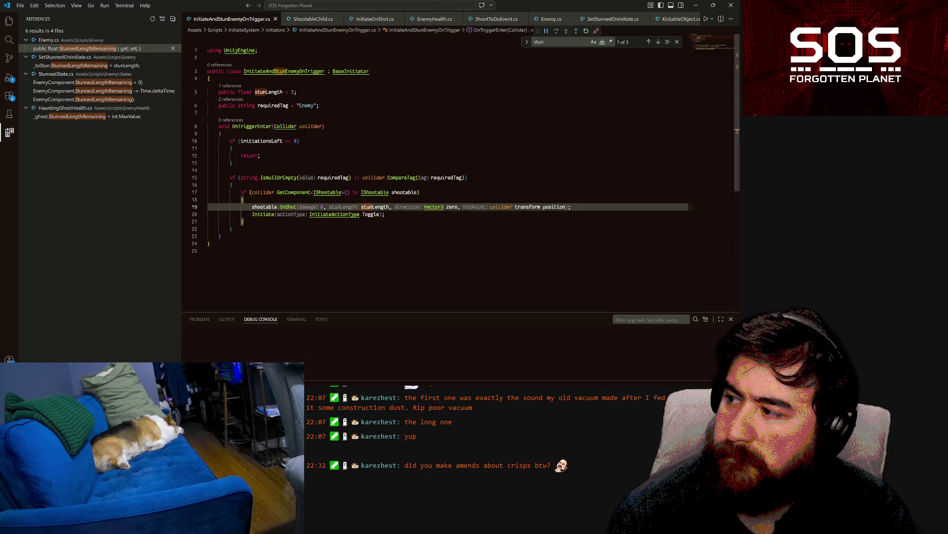
click(186, 180)
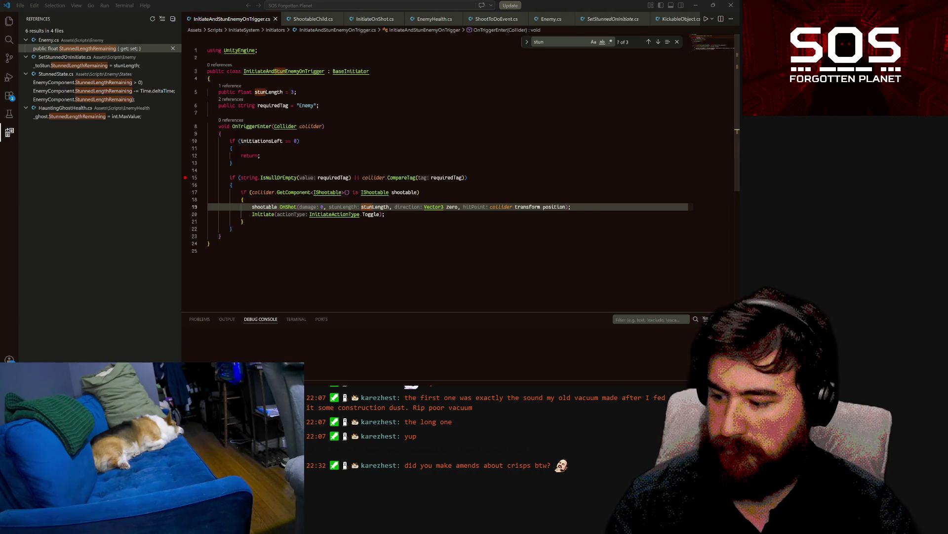
key(alt+Tab)
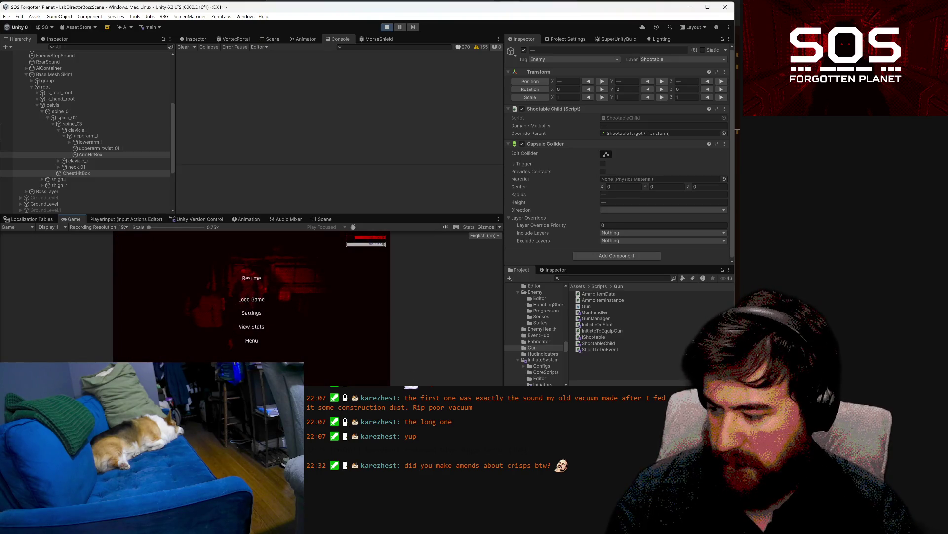
key(alt+Tab)
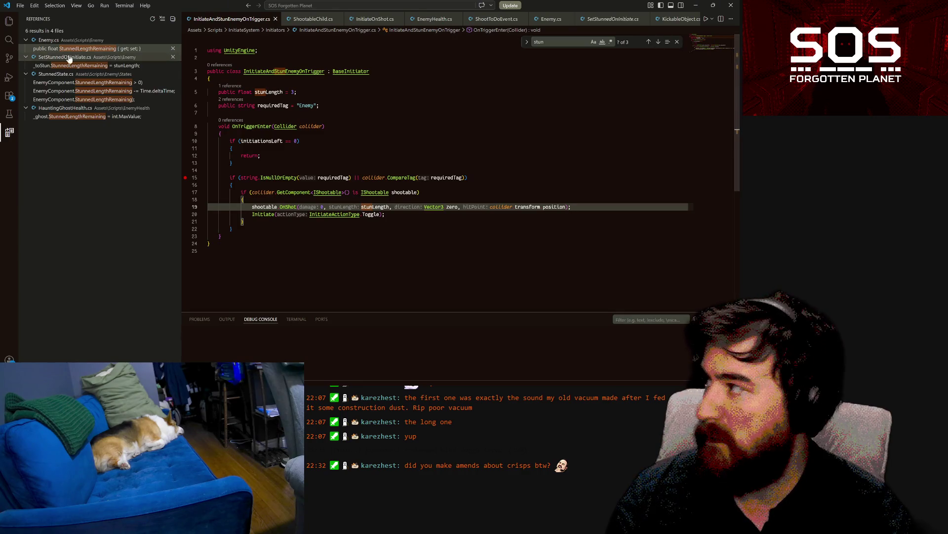
click(9, 77)
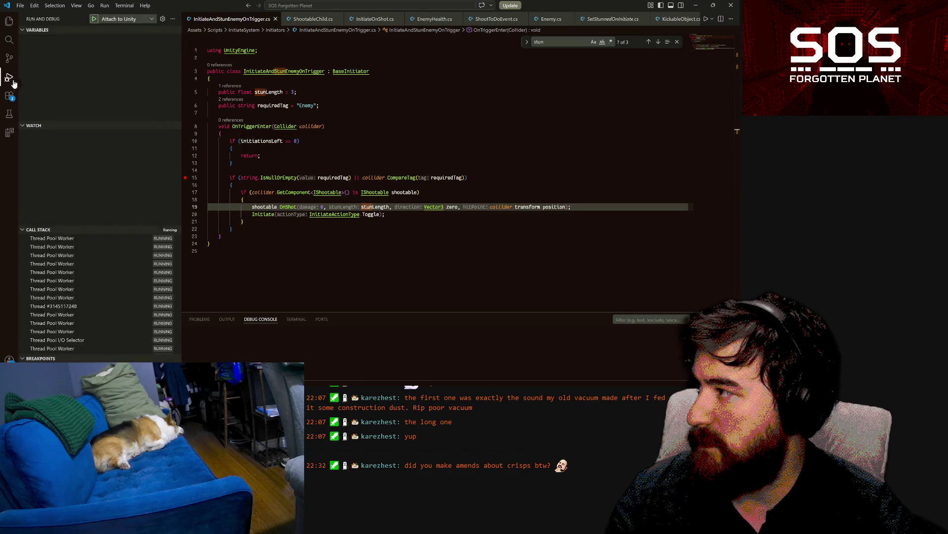
Step: Attach the VS Code debugger to Unity, resume the game, and walk the character through the doorway
click(93, 20)
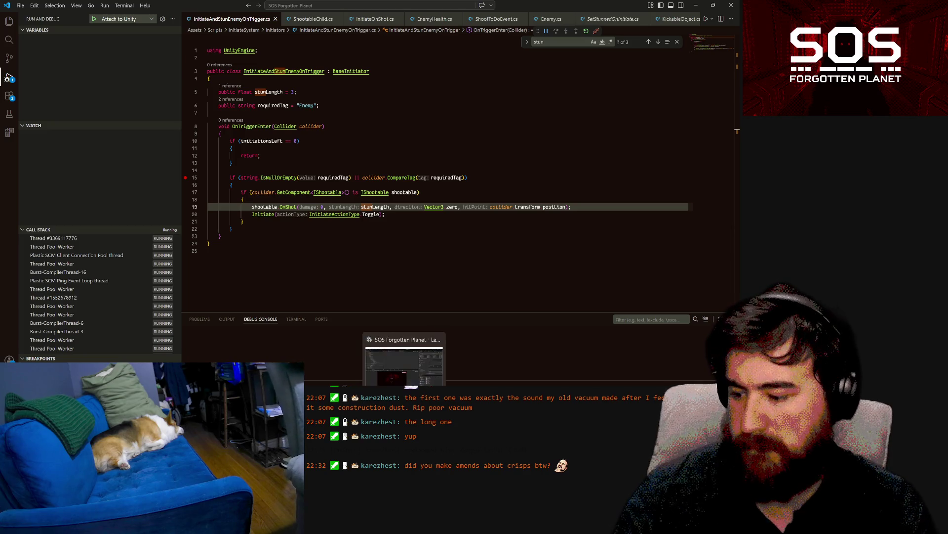
click(395, 390)
click(251, 279)
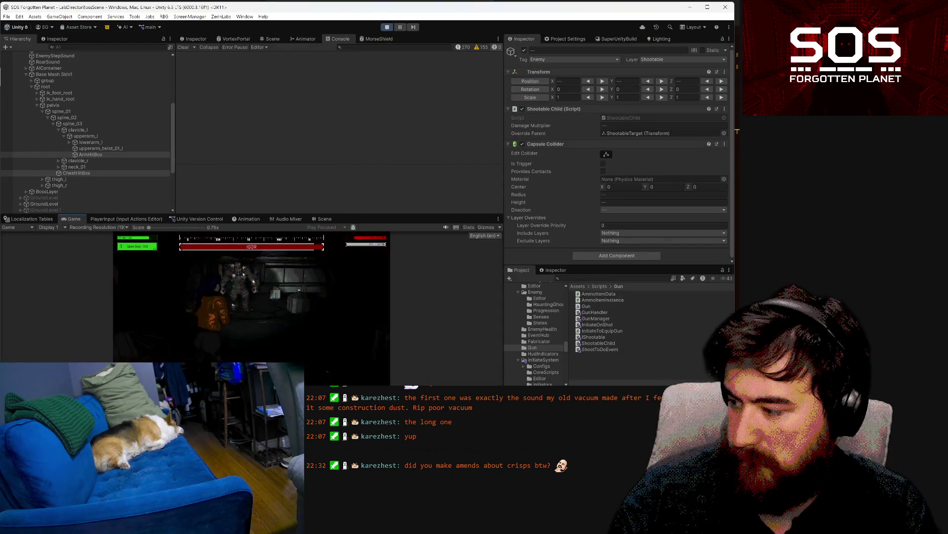
key(w)
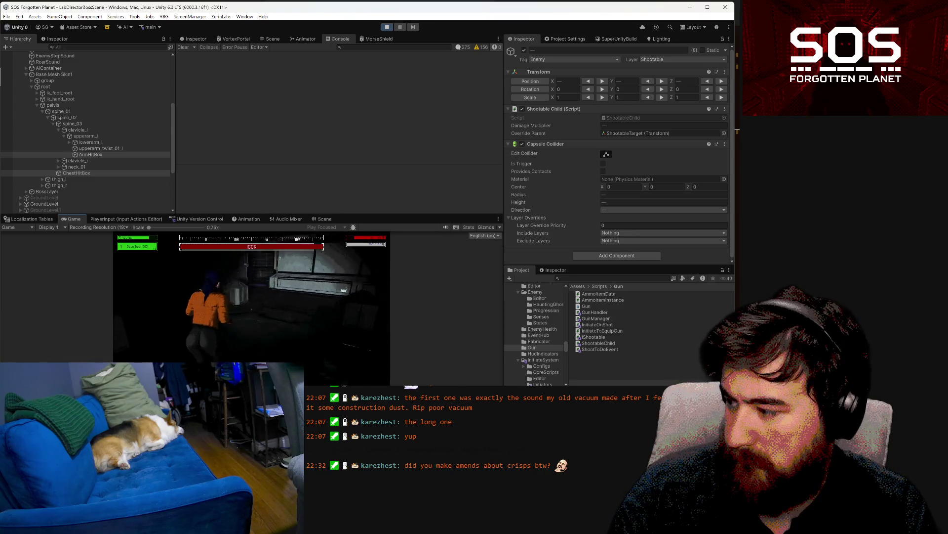
key(w)
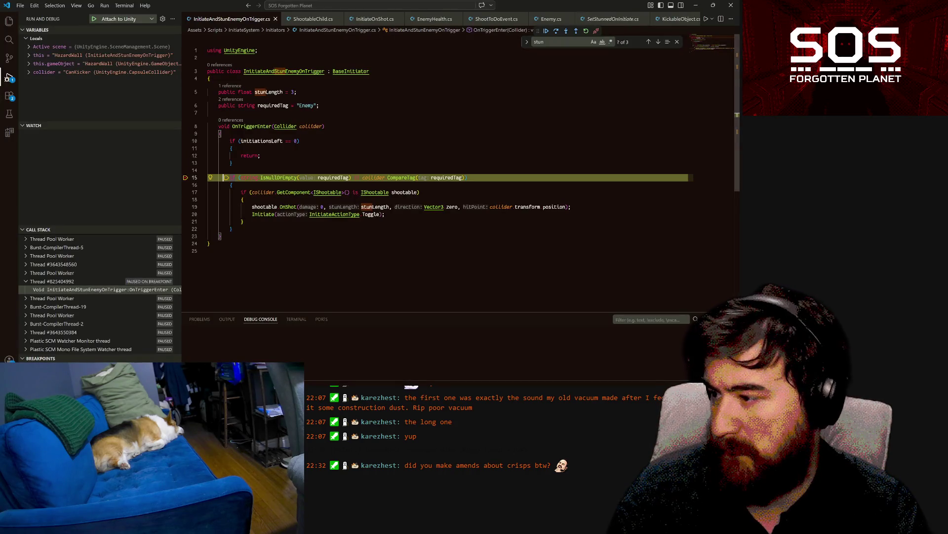
Step: Add a line 17 breakpoint and continue until the StackOverflowException in PlaySound.cs
mouse_move(321, 178)
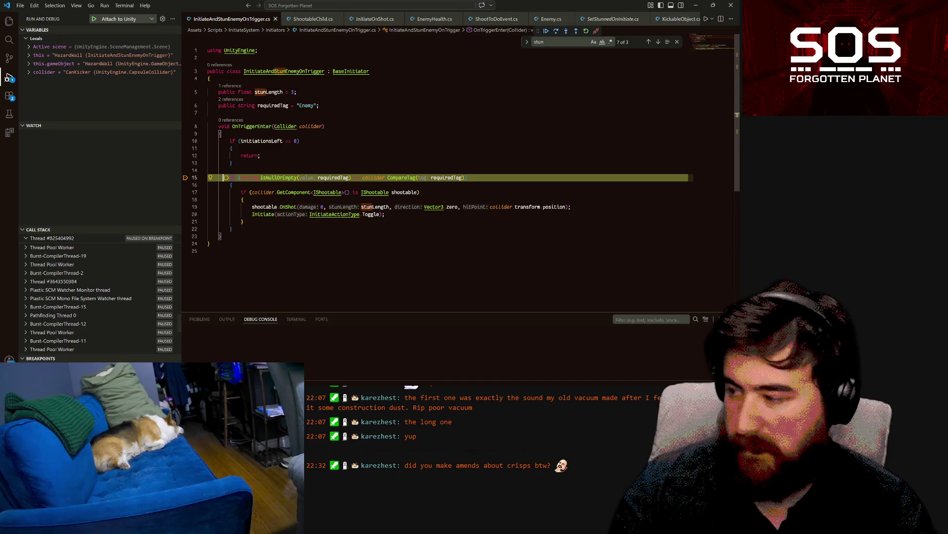
click(189, 193)
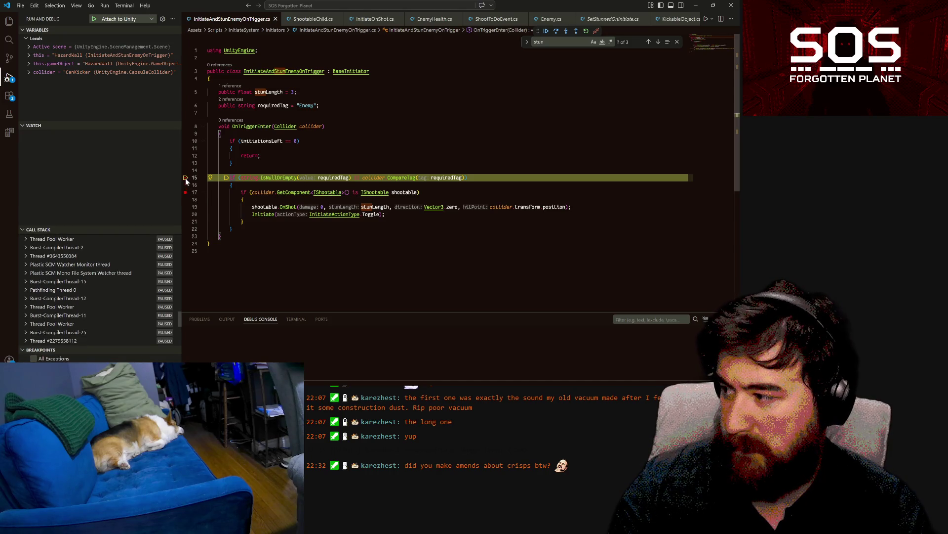
key(F5)
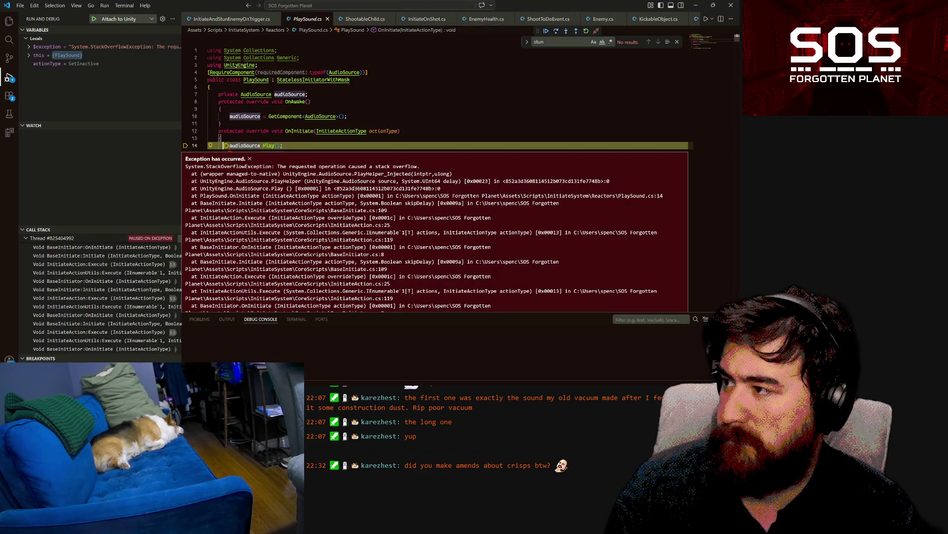
Step: Inspect the OnInitiate and audioSource.Play() lines in PlaySound.cs, then continue past the exception
click(286, 131)
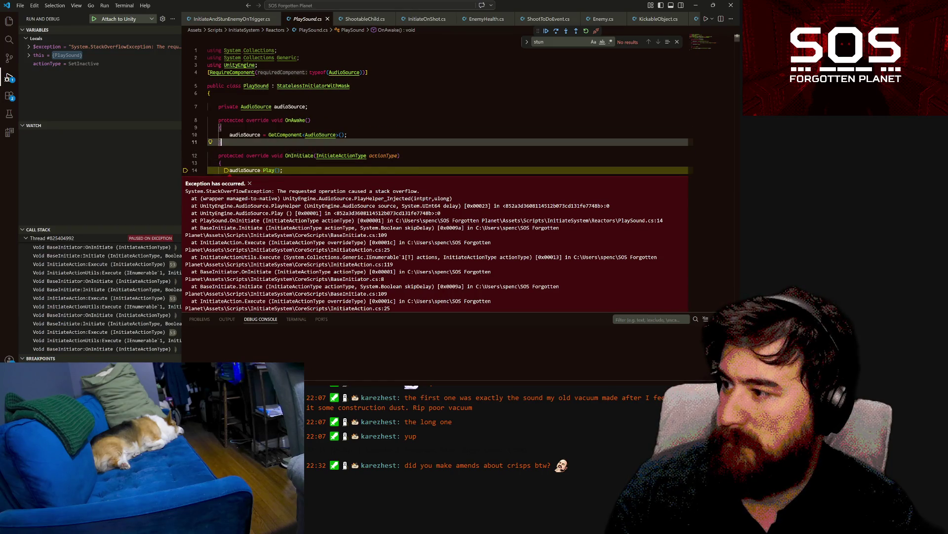
click(283, 170)
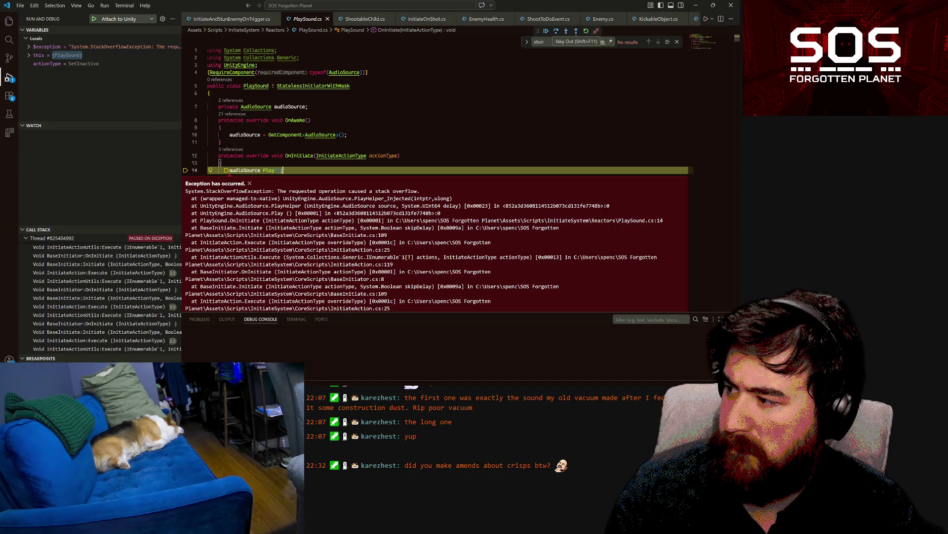
mouse_move(245, 170)
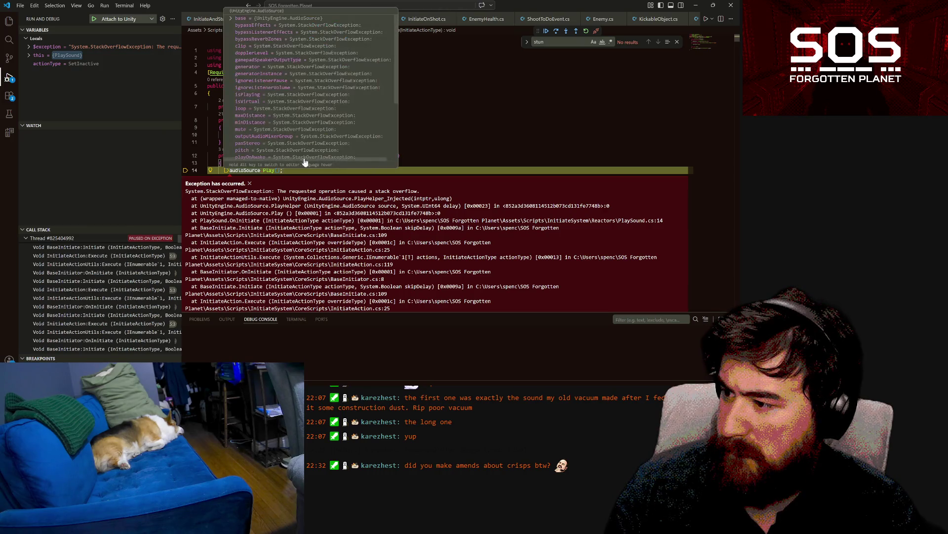
click(221, 141)
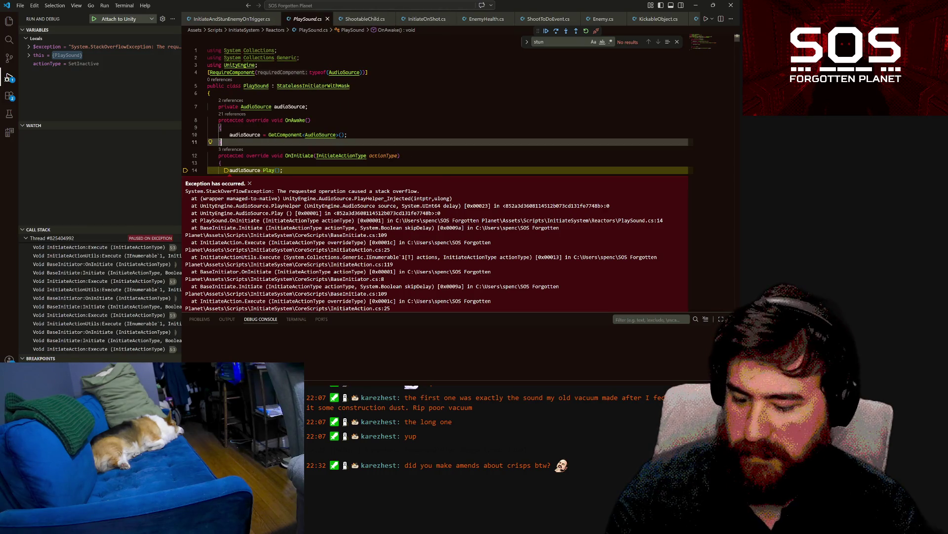
key(F5)
Step: Make and undo a dummy edit on line 11, save PlaySound.cs, and return to Unity
text(wwww)
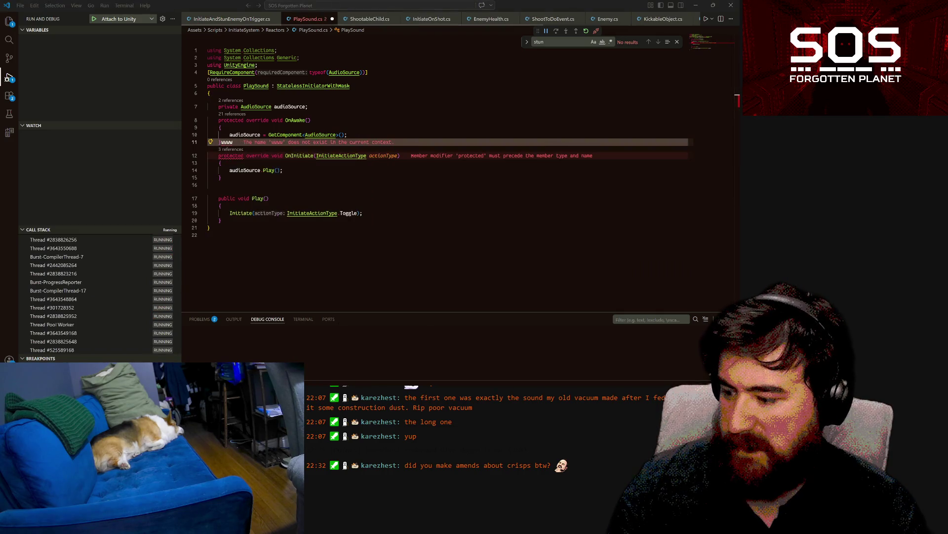
key(BackSpace)
key(BackSpace)
key(BackSpace)
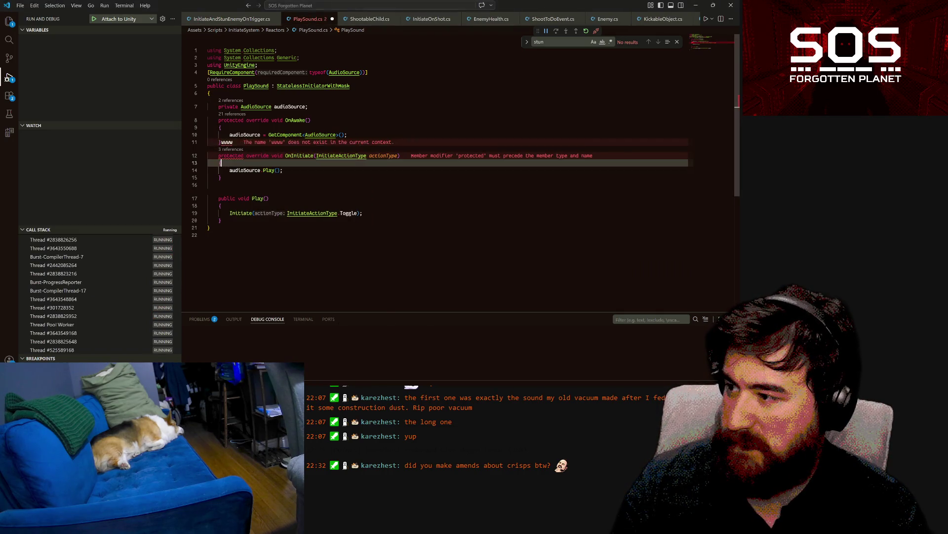
key(ctrl+s)
key(alt+Tab)
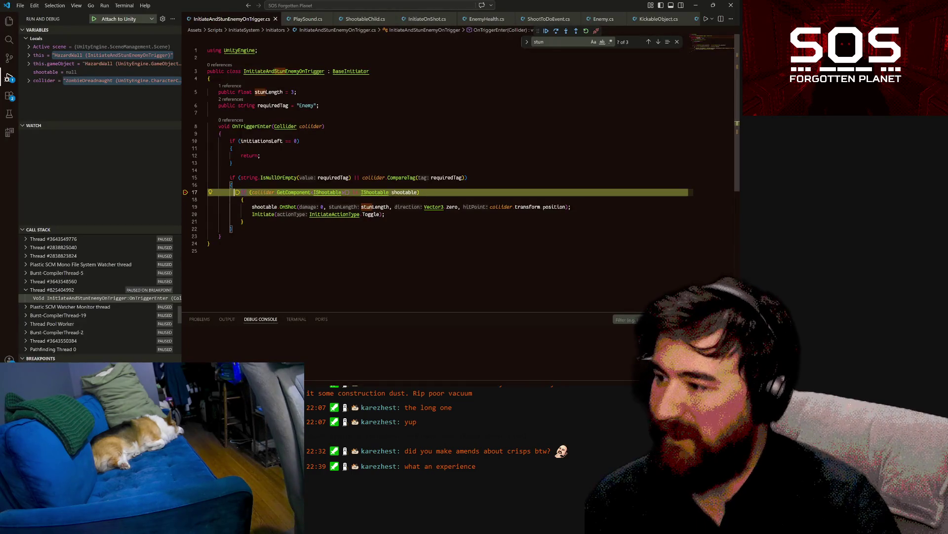
Step: Step over the null shootable check at line 17, then resume the game from the breakpoint
mouse_move(403, 192)
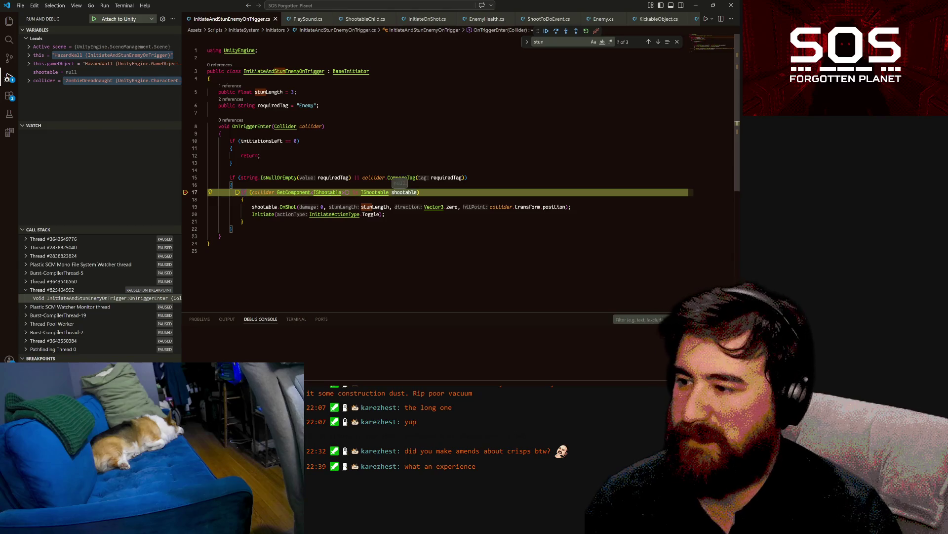
key(F10)
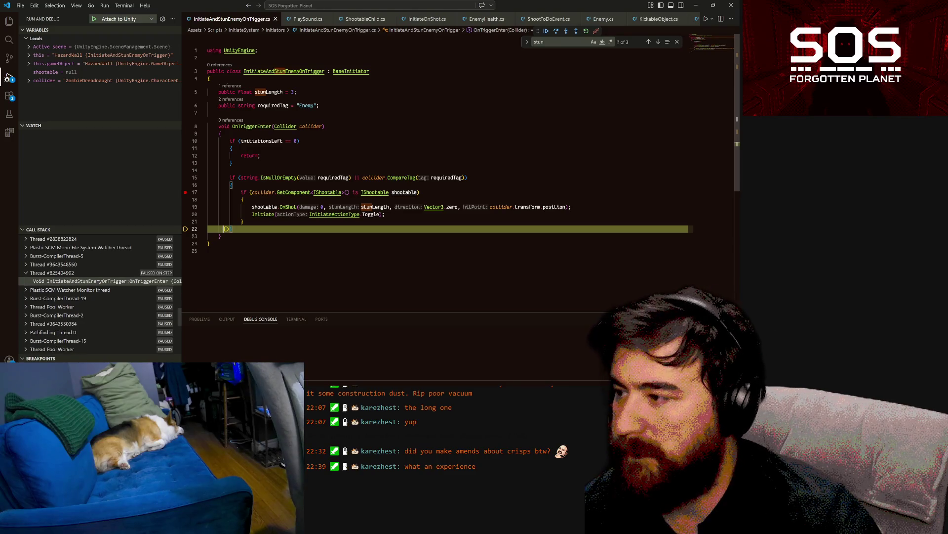
mouse_move(311, 126)
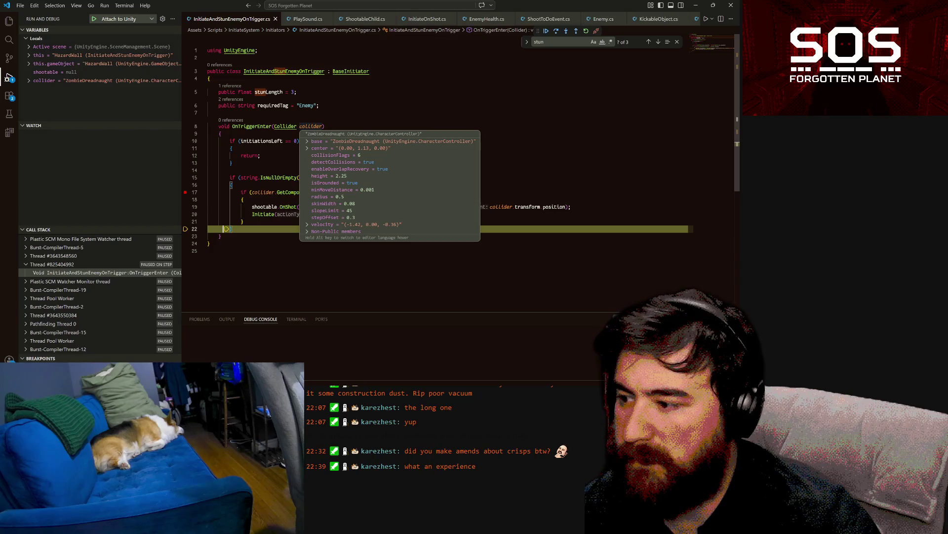
key(F5)
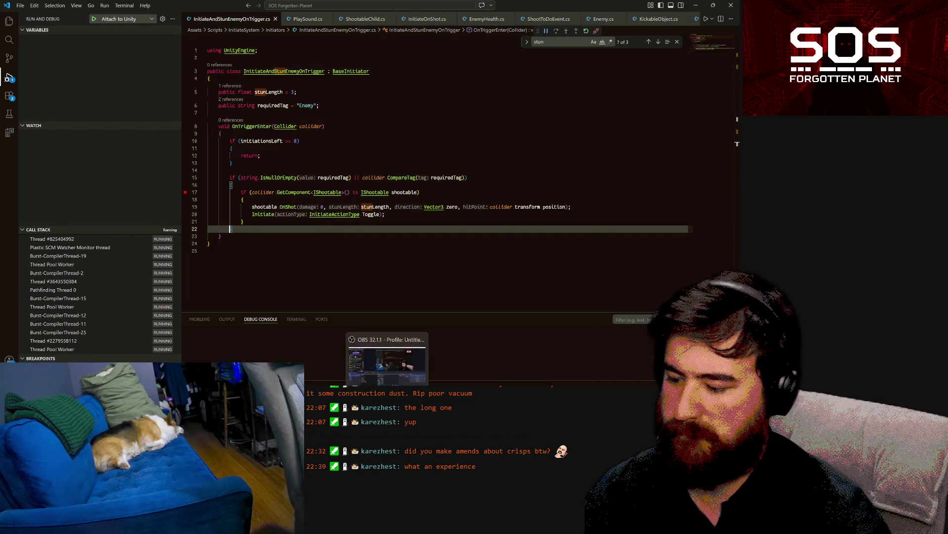
key(alt+Tab)
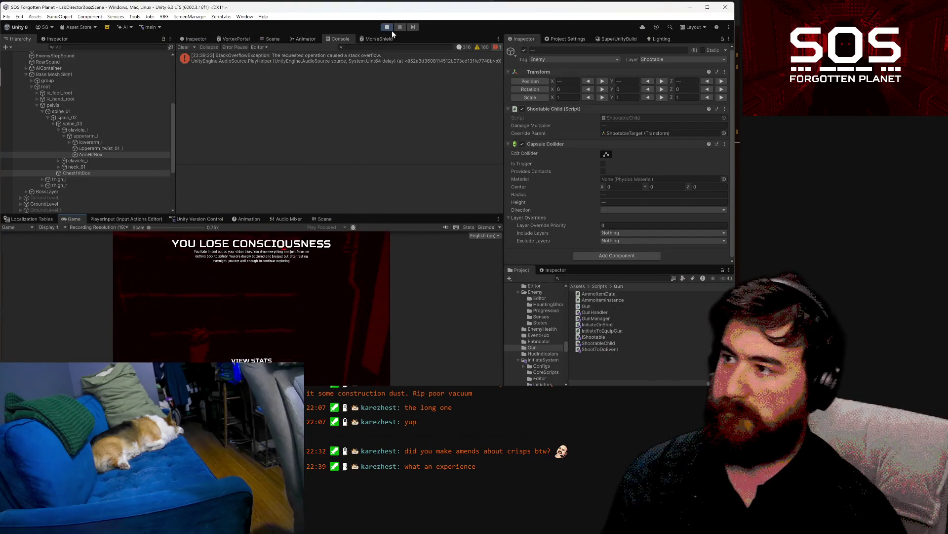
Step: Show the StackOverflowException's full stack trace in the Console and scroll through it
click(357, 55)
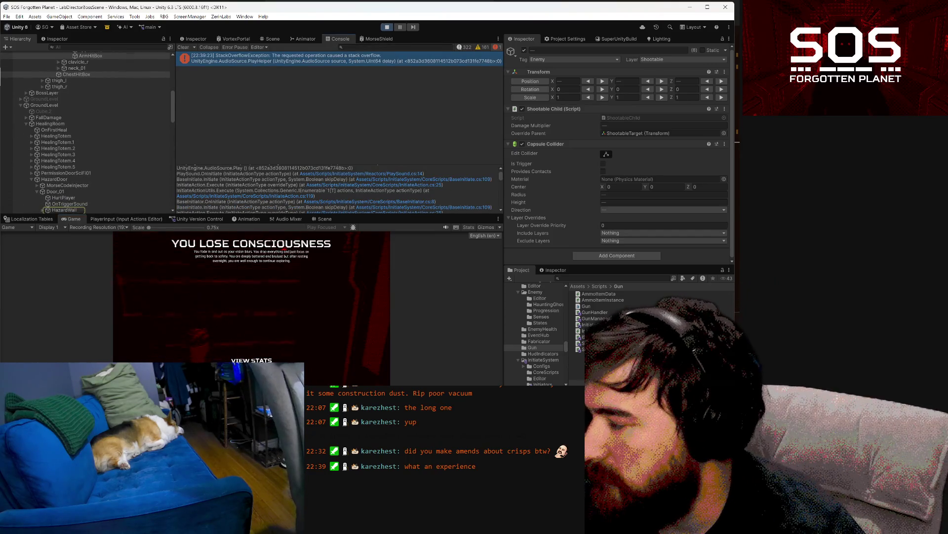
scroll(254, 182, up, 1)
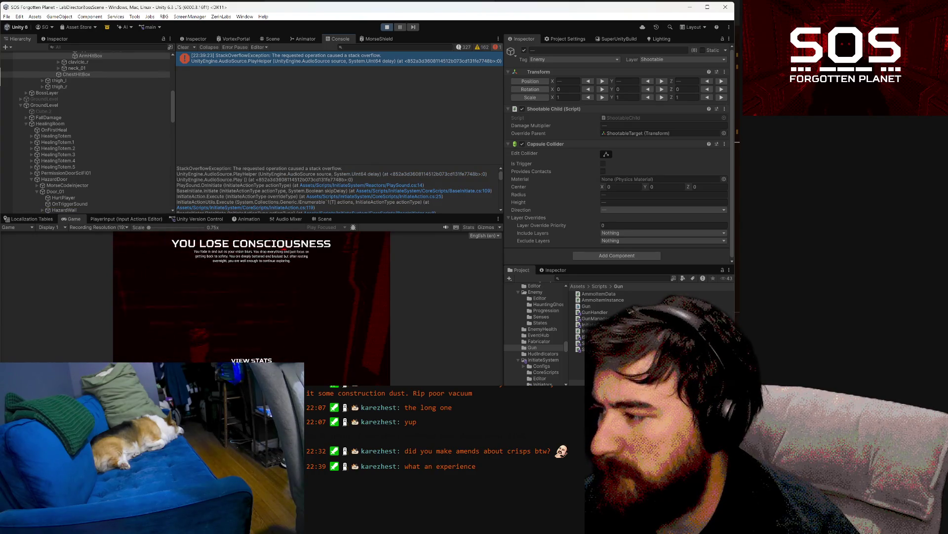
scroll(339, 191, down, 1)
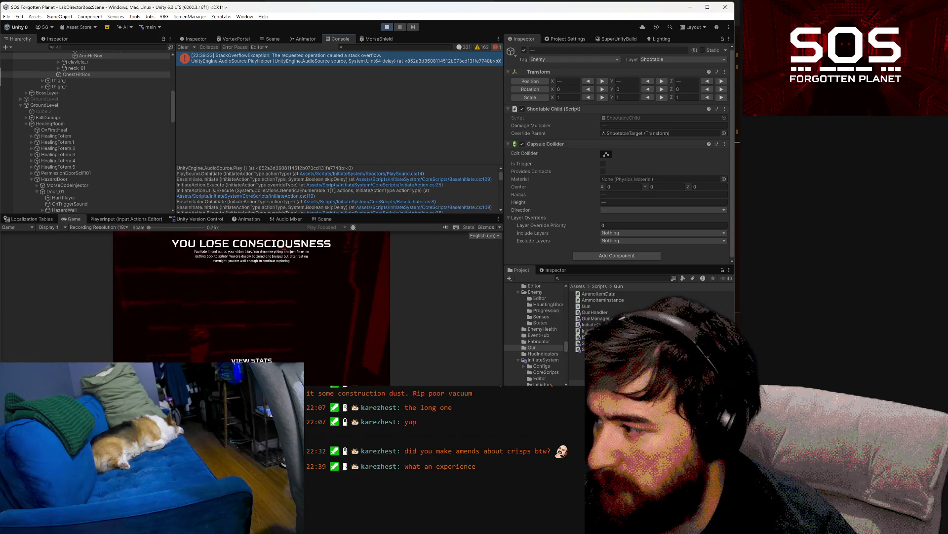
scroll(339, 189, down, 1)
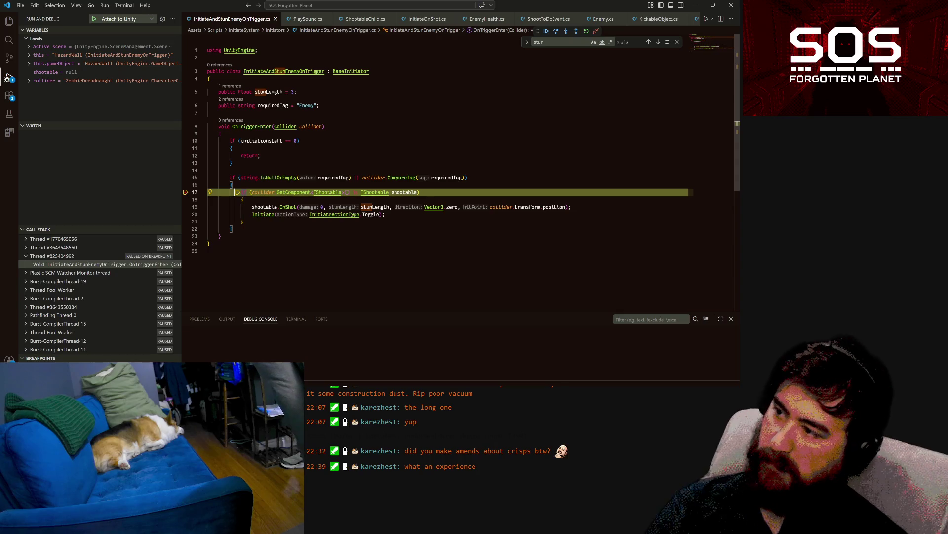
Step: Move to the OnShot call on line 19, continue debugging, and go back to Unity
click(300, 206)
key(F5)
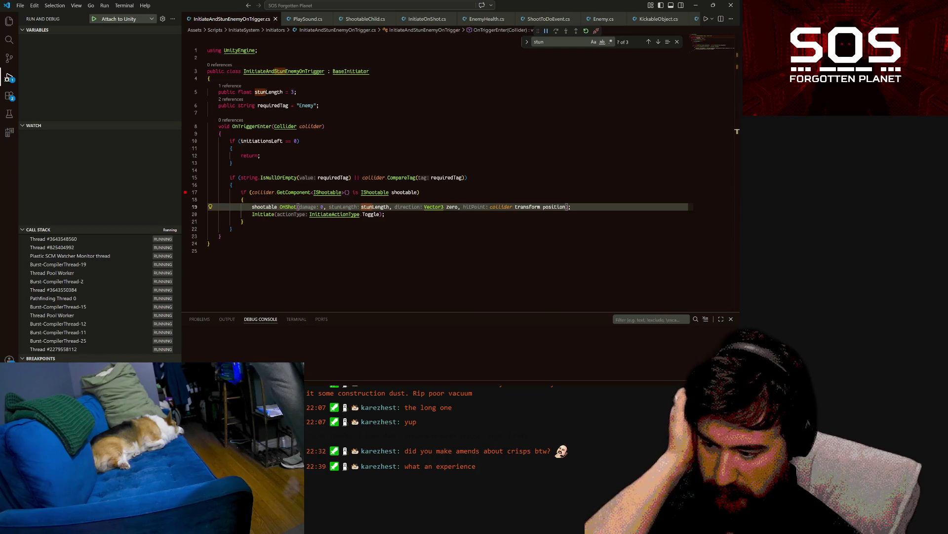
key(alt+Tab)
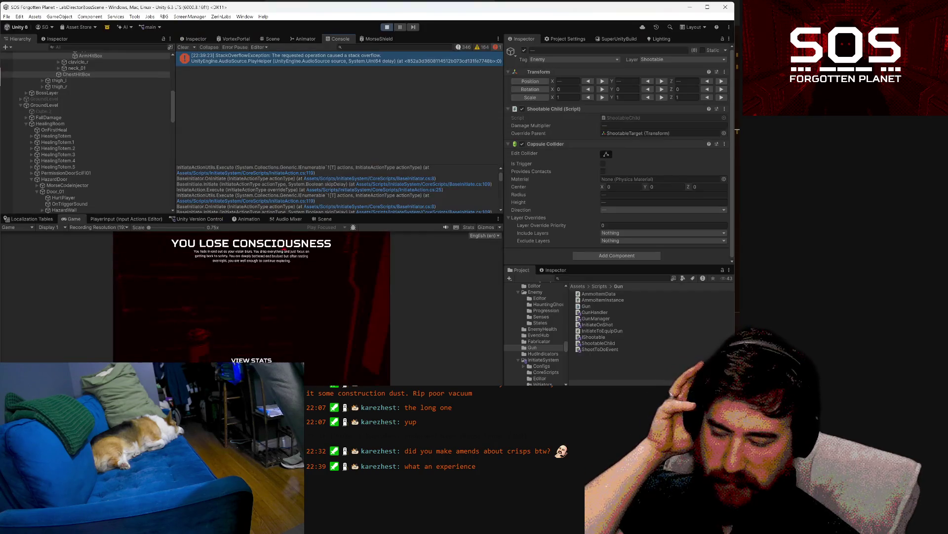
Step: Stop the playtest, orbit the Scene view, and select the HazardWall covering the door
click(387, 27)
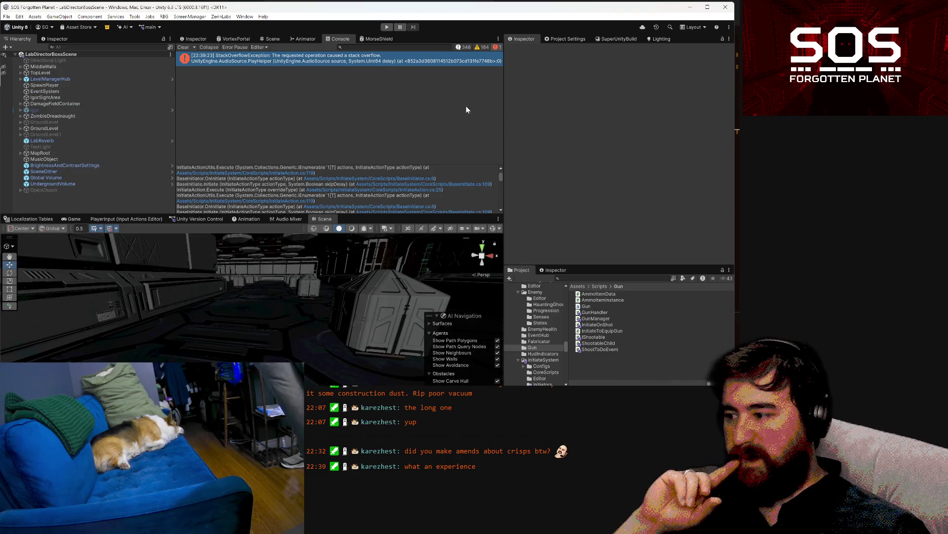
mouse_move(222, 296)
mouse_down()
mouse_move(217, 350)
mouse_move(274, 304)
mouse_move(593, 339)
mouse_move(299, 301)
mouse_up()
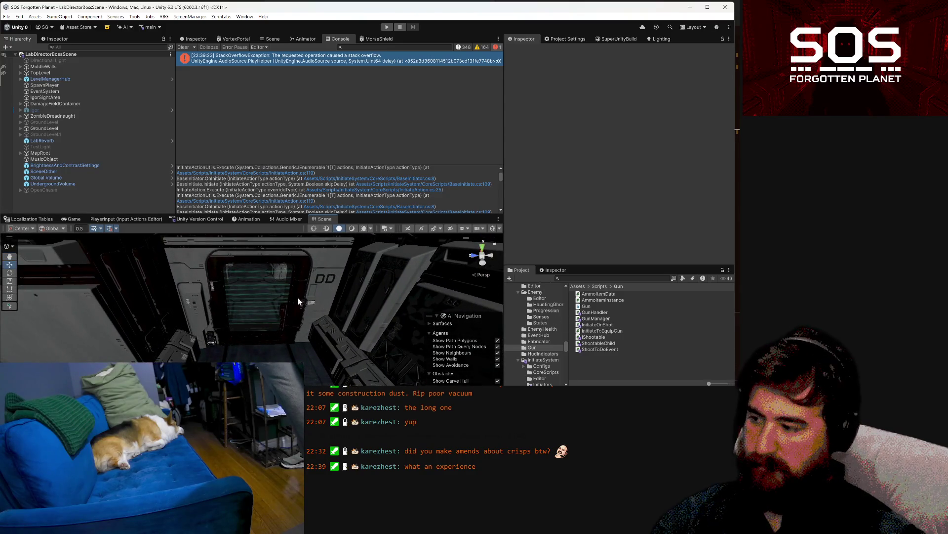
click(275, 287)
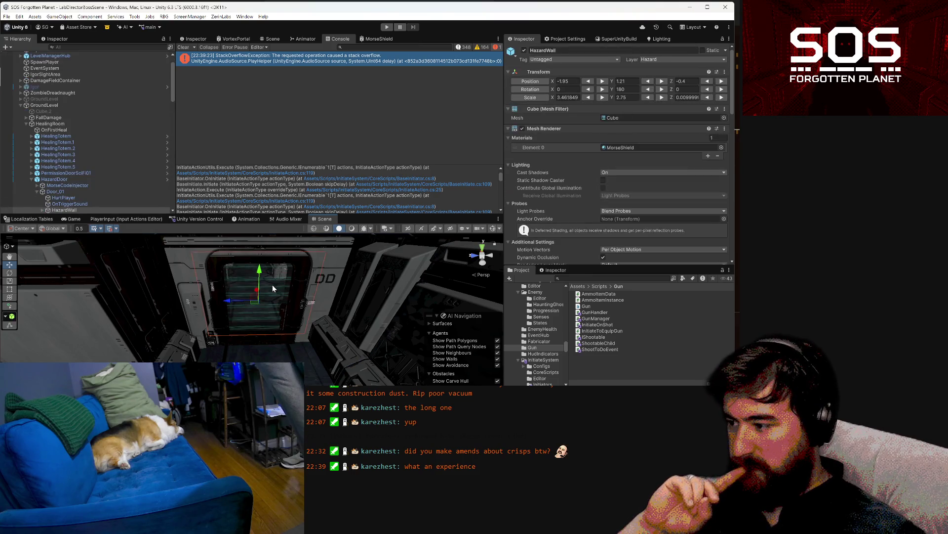
click(669, 60)
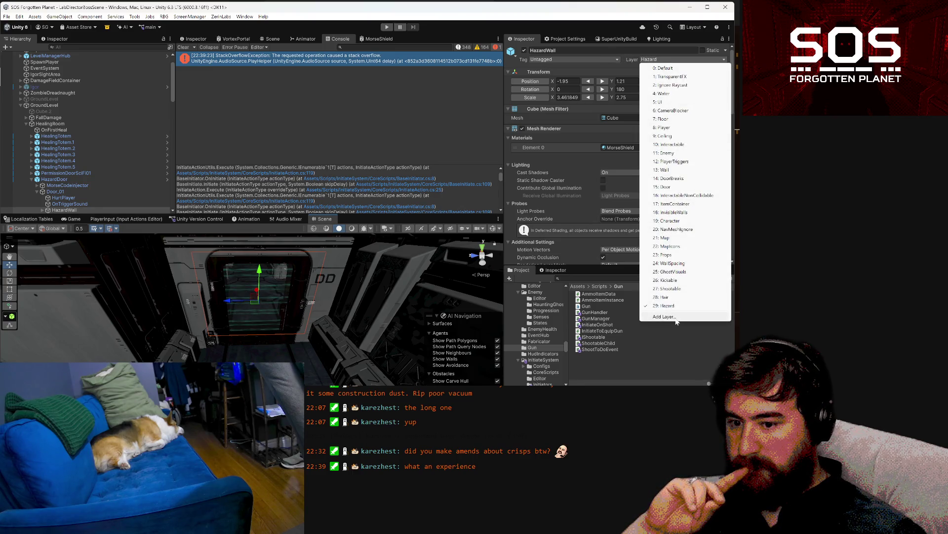
Step: Review the Tags & Layers list, toggling Rendering Layers, then select HealingRoom in the Hierarchy
click(675, 318)
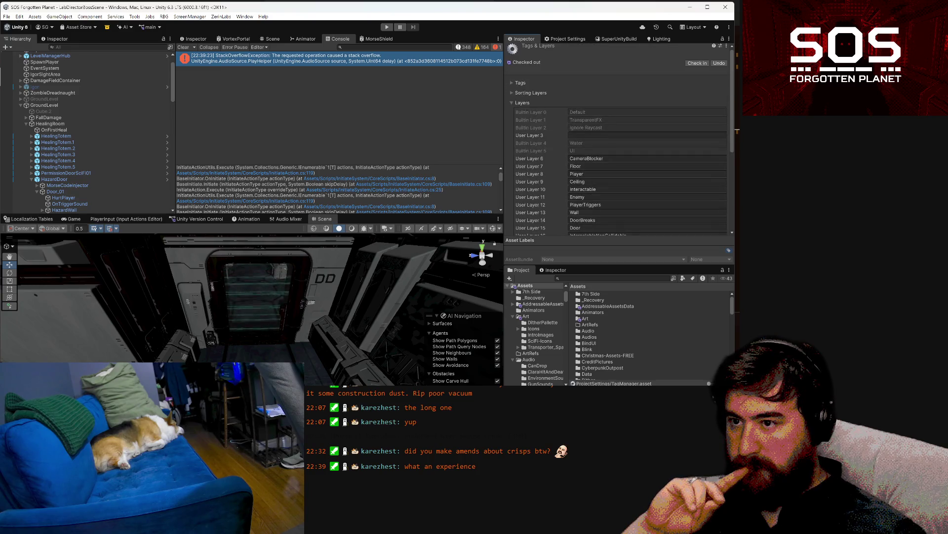
scroll(523, 100, down, 5)
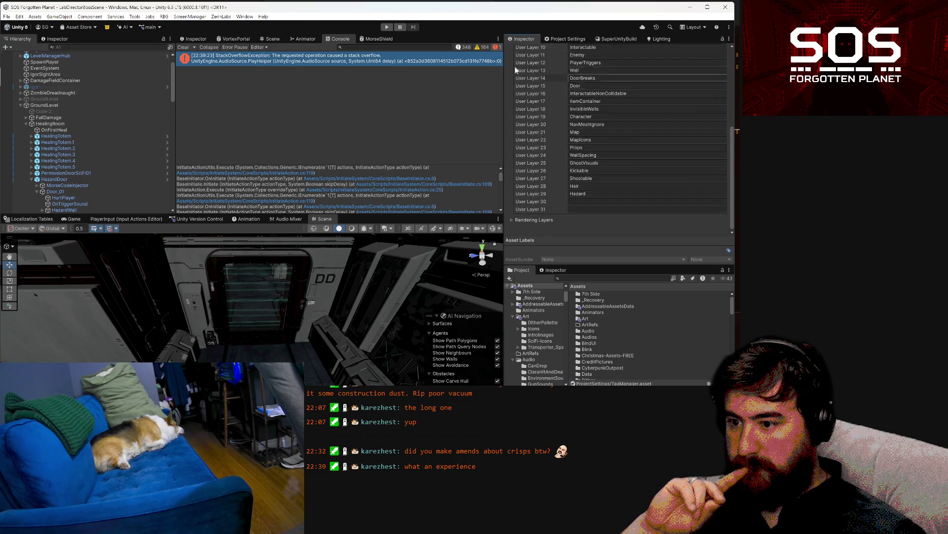
scroll(49, 146, down, 2)
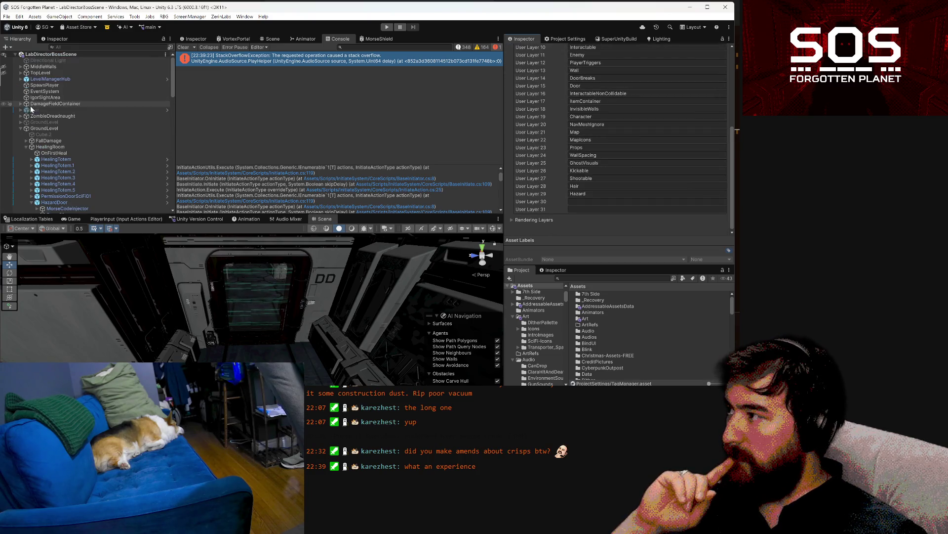
click(514, 221)
click(513, 221)
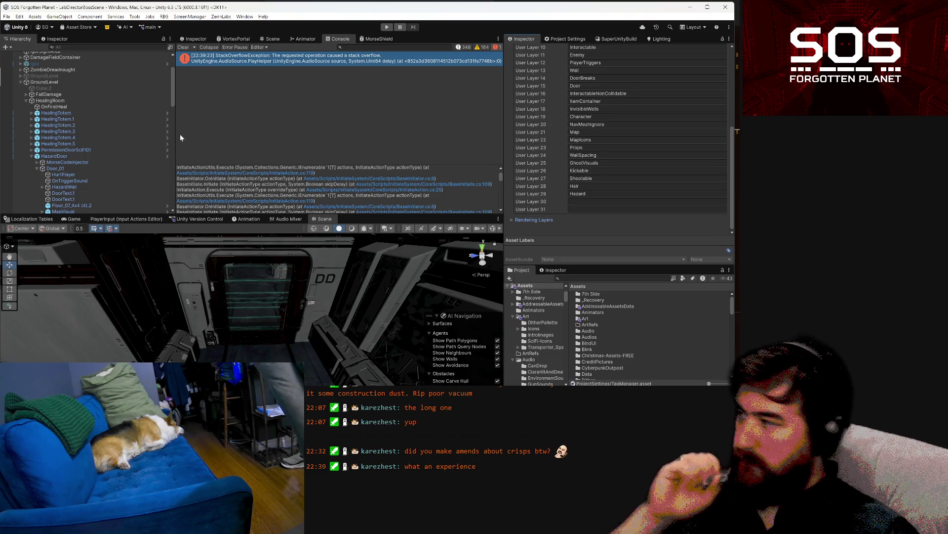
click(17, 101)
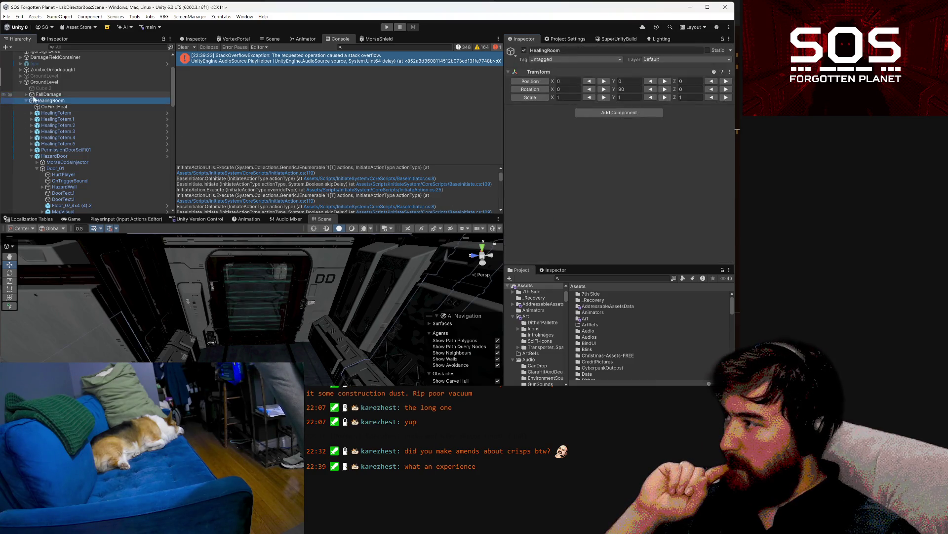
Step: Open Physics in Project Settings and scroll to the bottom of the Layer Collision Matrix
click(566, 39)
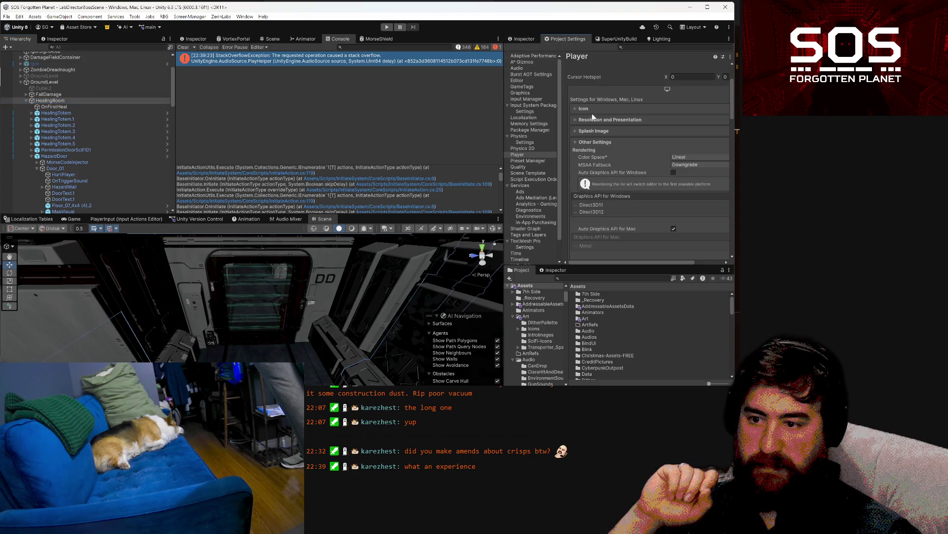
click(526, 136)
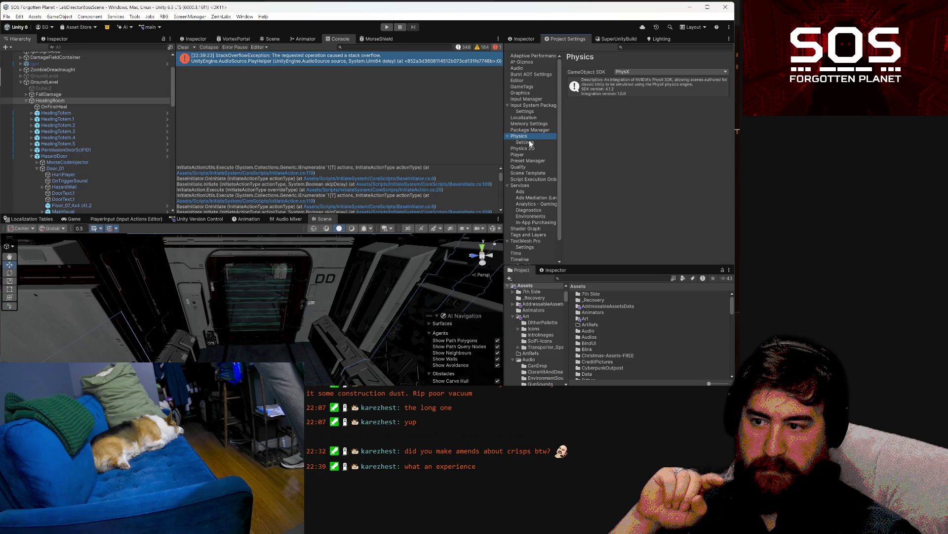
click(526, 142)
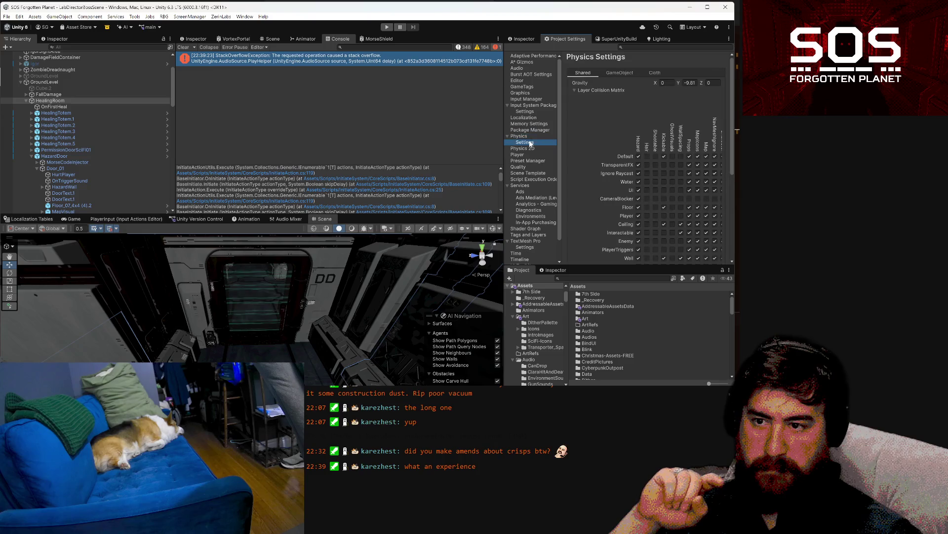
scroll(603, 141, down, 2)
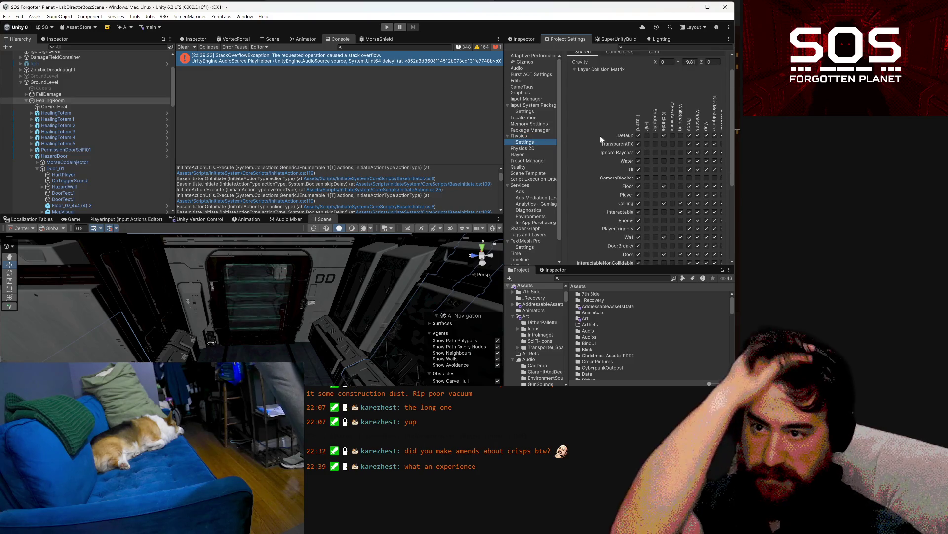
scroll(638, 198, down, 10)
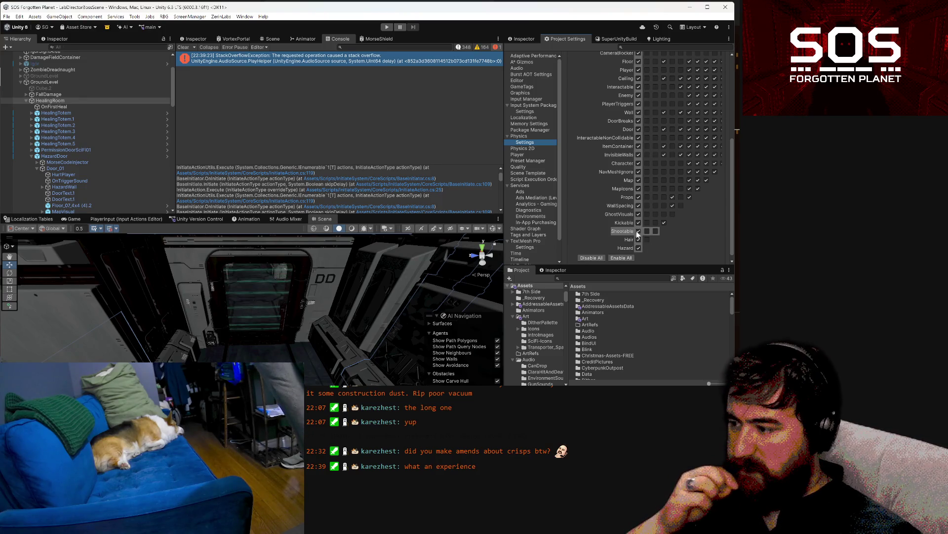
click(280, 290)
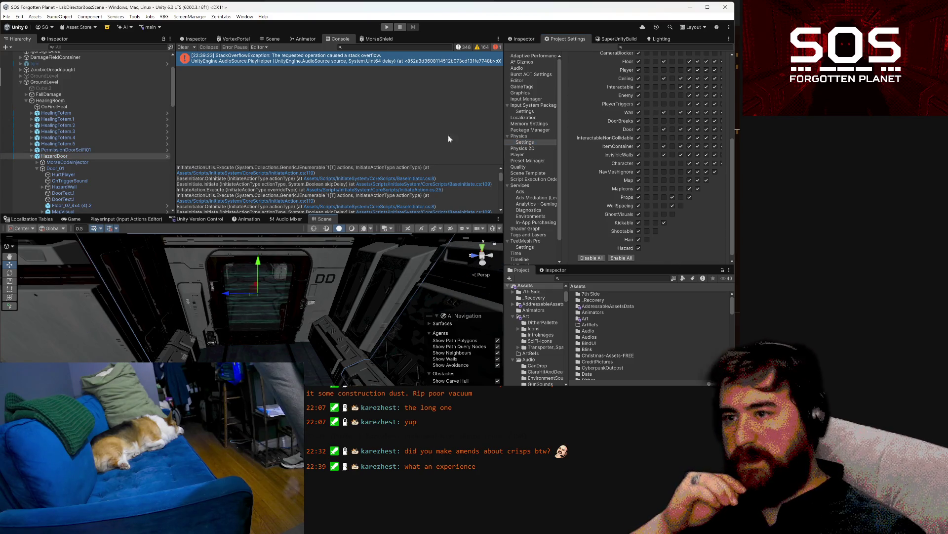
Step: Return to the Inspector, select HazardWall, and open the HazardDoor prefab in Prefab Mode
click(530, 38)
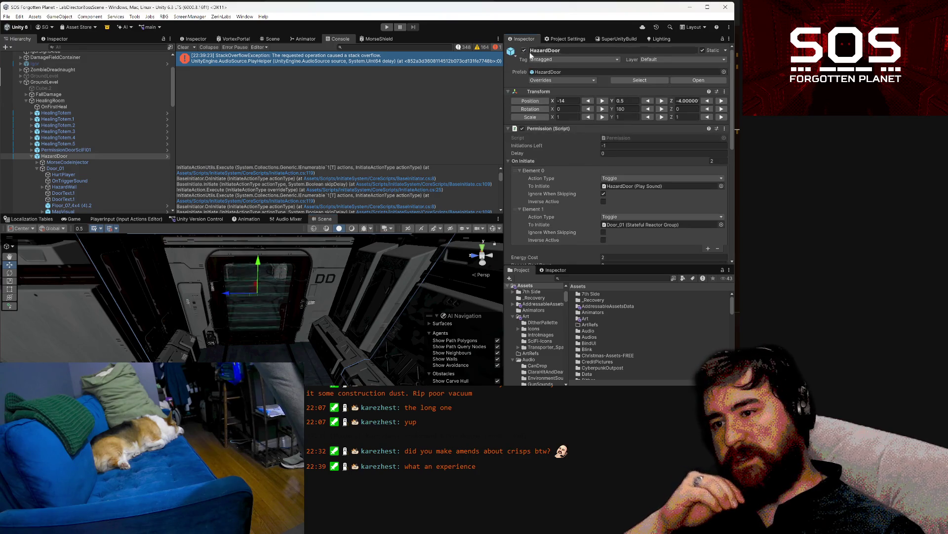
scroll(540, 95, down, 10)
scroll(540, 96, down, 5)
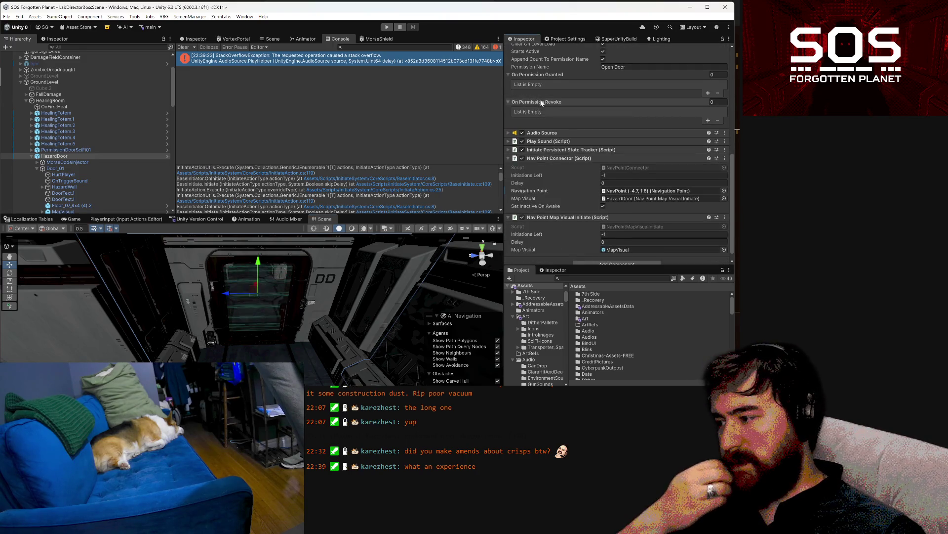
click(93, 187)
scroll(642, 188, down, 10)
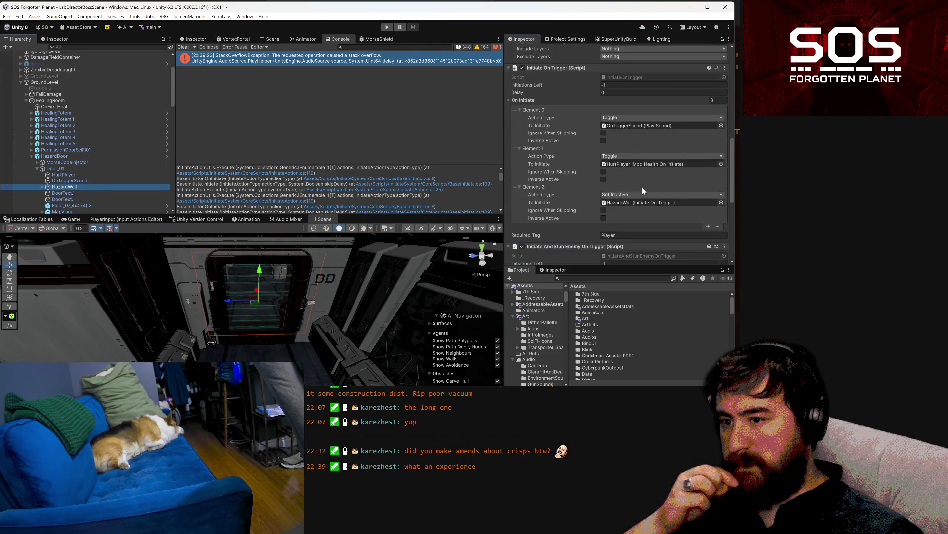
scroll(642, 186, up, 10)
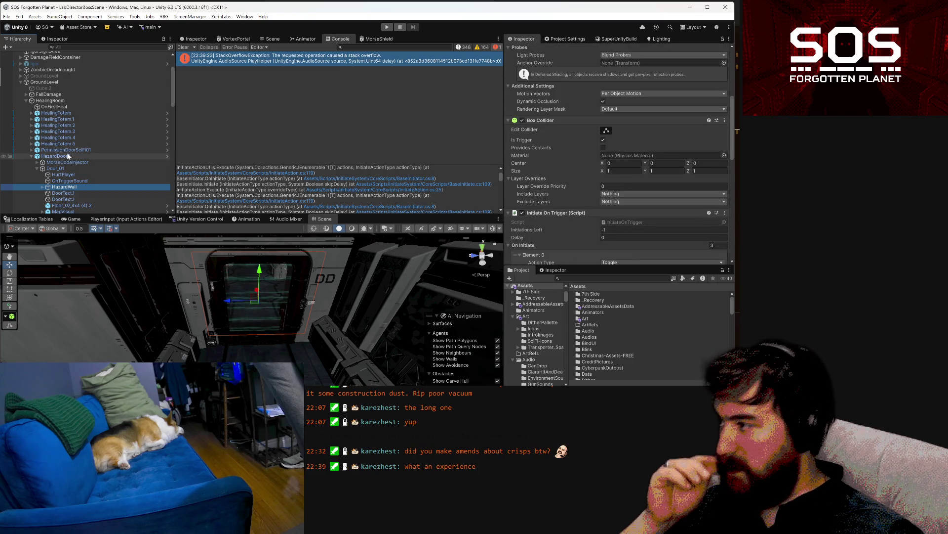
click(165, 156)
scroll(541, 185, down, 10)
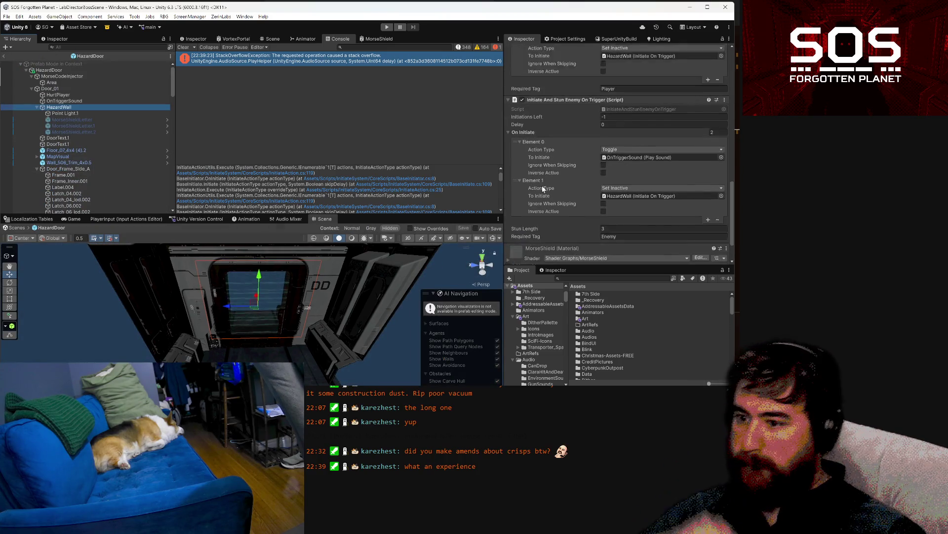
Step: Add a Rigidbody component to HazardWall
click(587, 254)
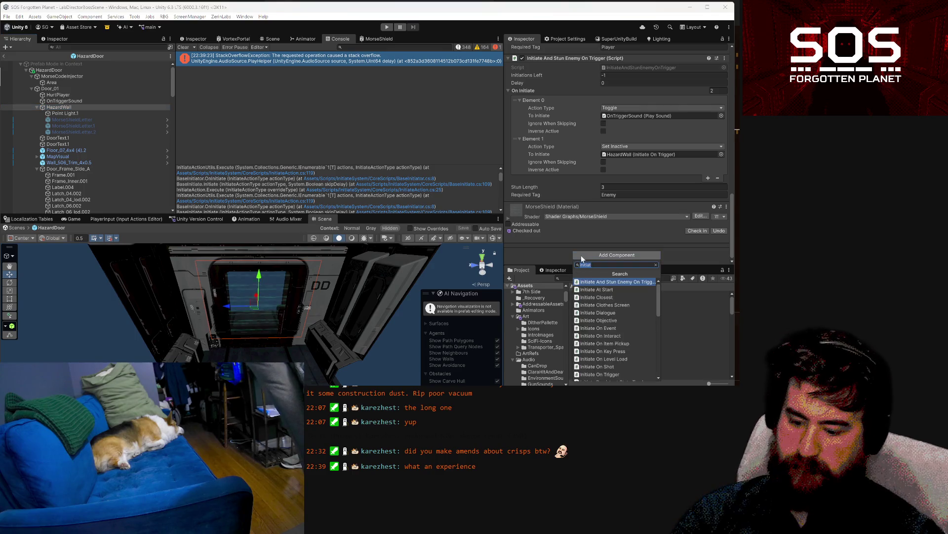
text(rigi)
key(Return)
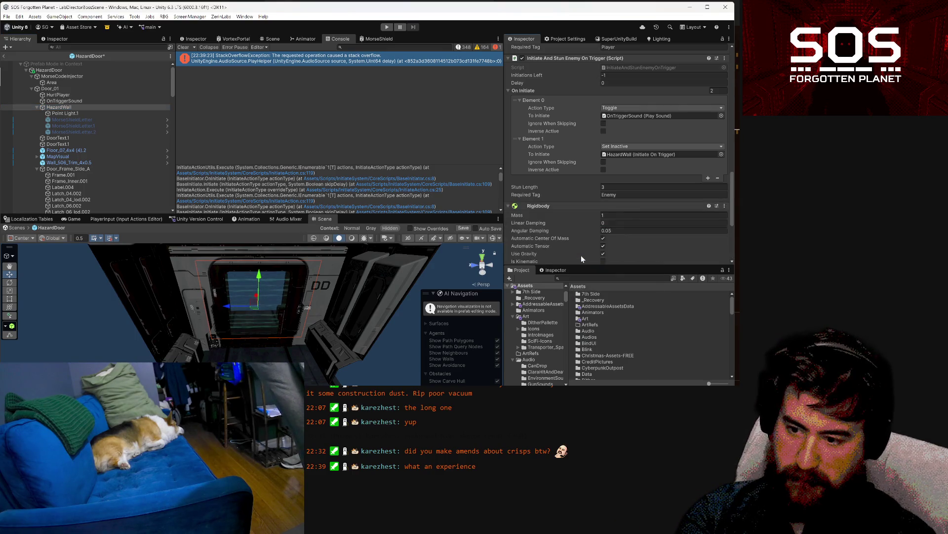
scroll(623, 201, down, 4)
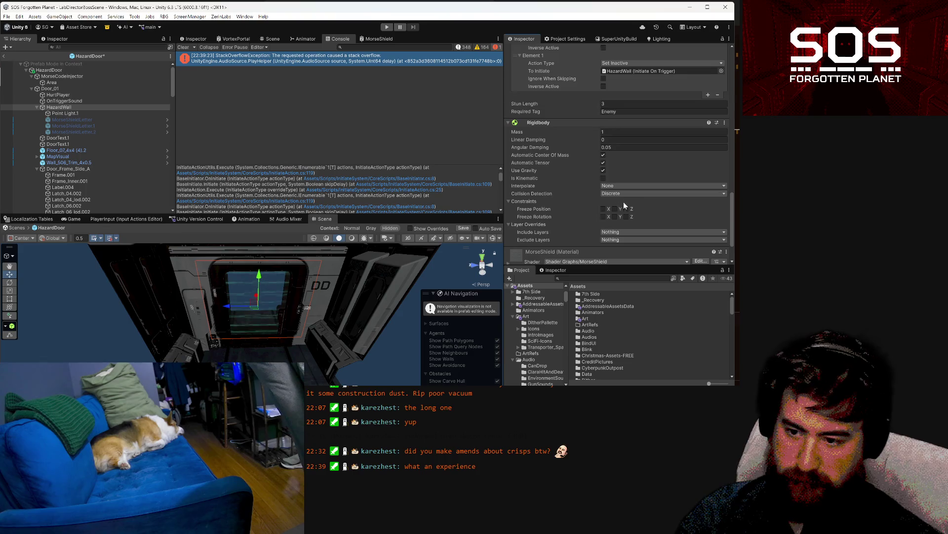
Step: Make the Rigidbody kinematic with Use Gravity off, keeping Collision Detection on Discrete
click(603, 178)
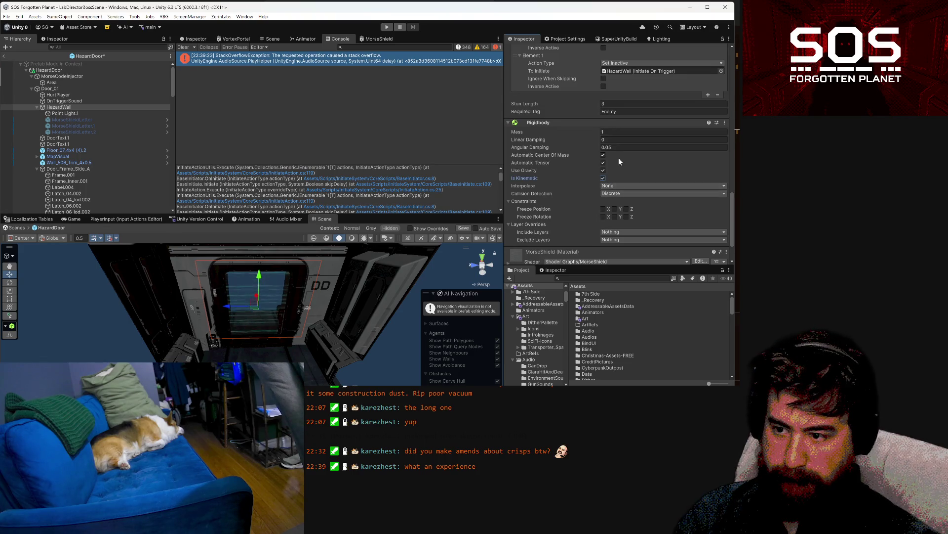
click(603, 154)
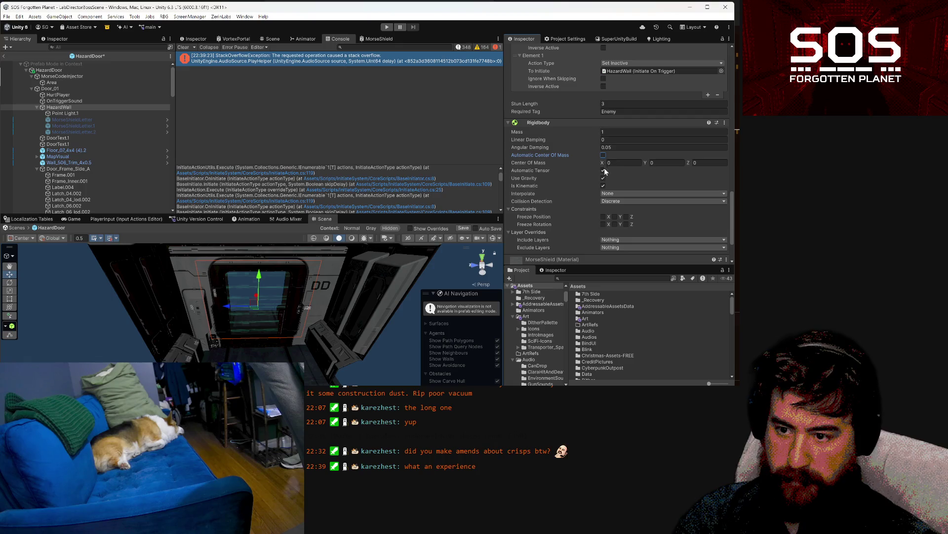
click(603, 155)
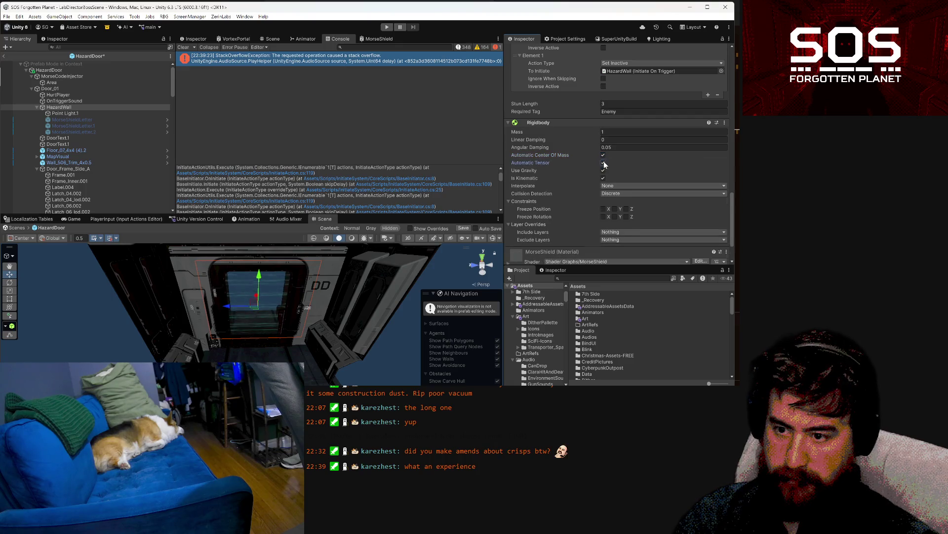
click(603, 162)
click(603, 163)
click(603, 169)
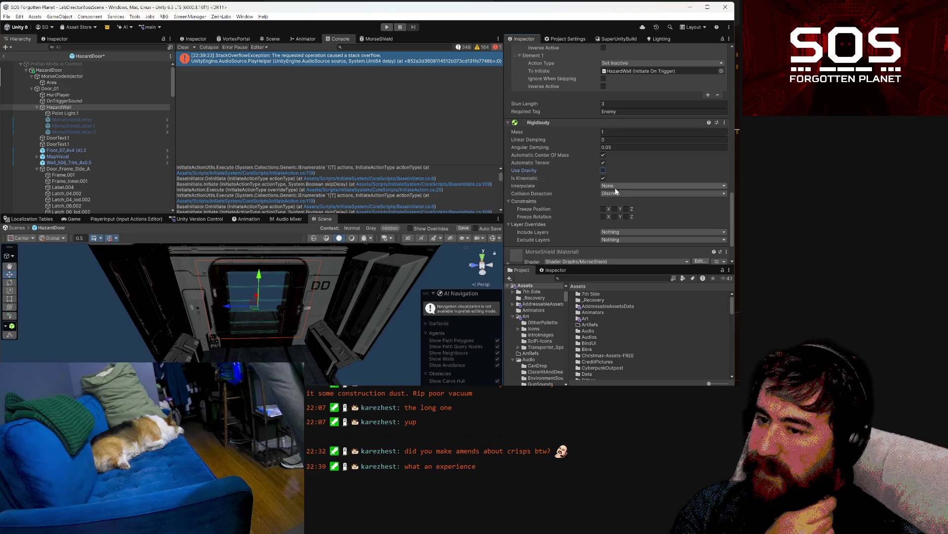
click(612, 193)
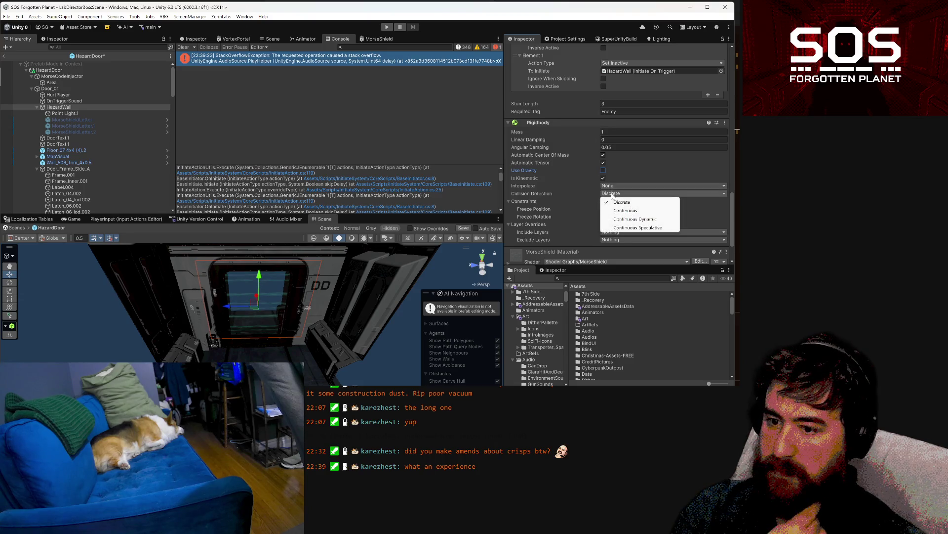
click(571, 193)
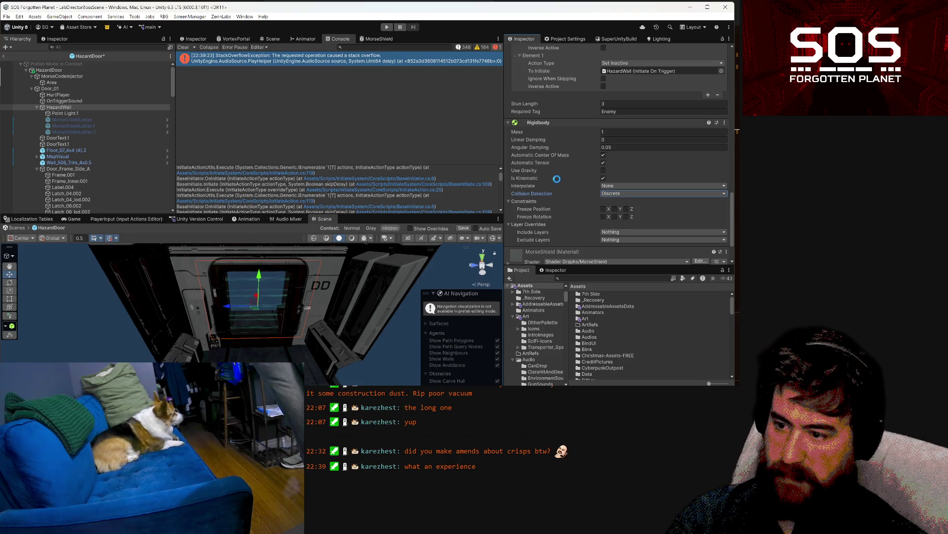
Step: Save the HazardDoor prefab and look through HazardWall's components
key(ctrl+s)
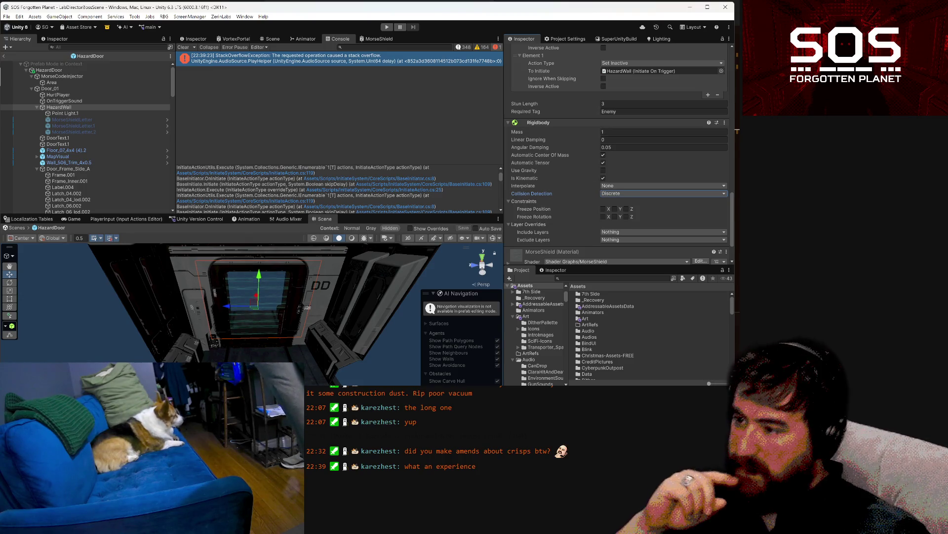
scroll(339, 187, up, 1)
scroll(334, 188, down, 5)
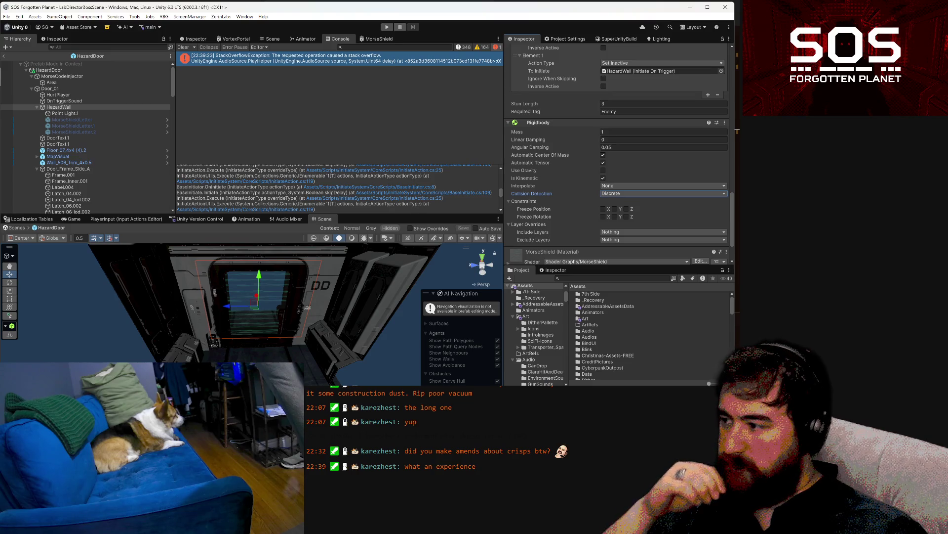
scroll(339, 188, down, 2)
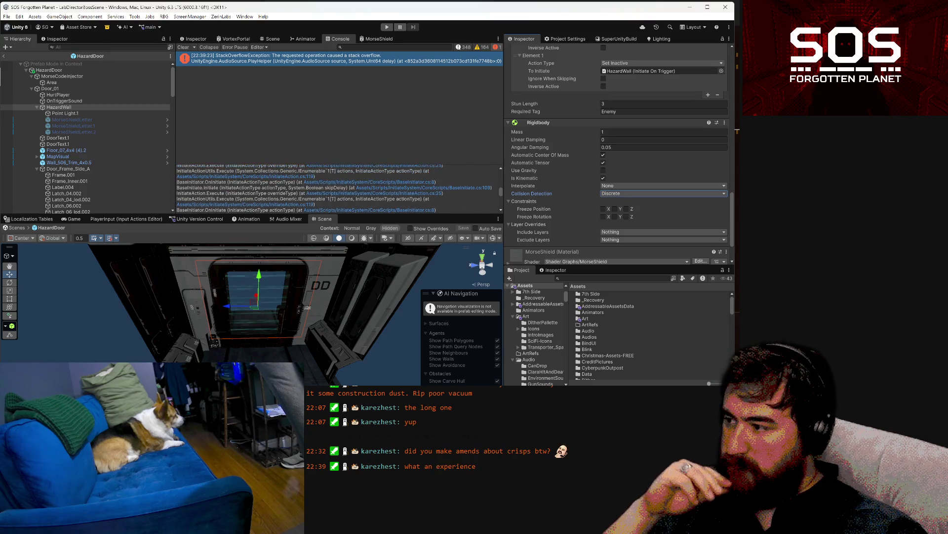
scroll(339, 187, down, 1)
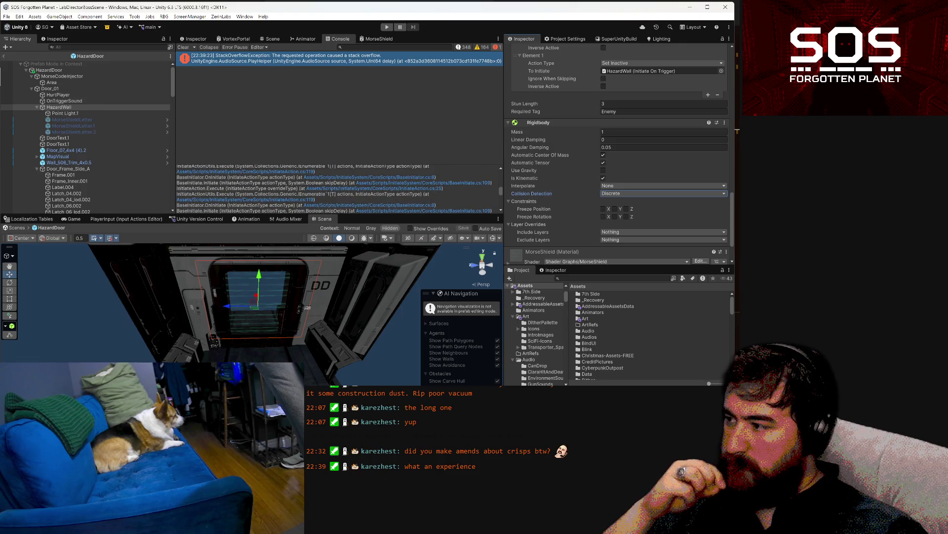
scroll(338, 187, down, 1)
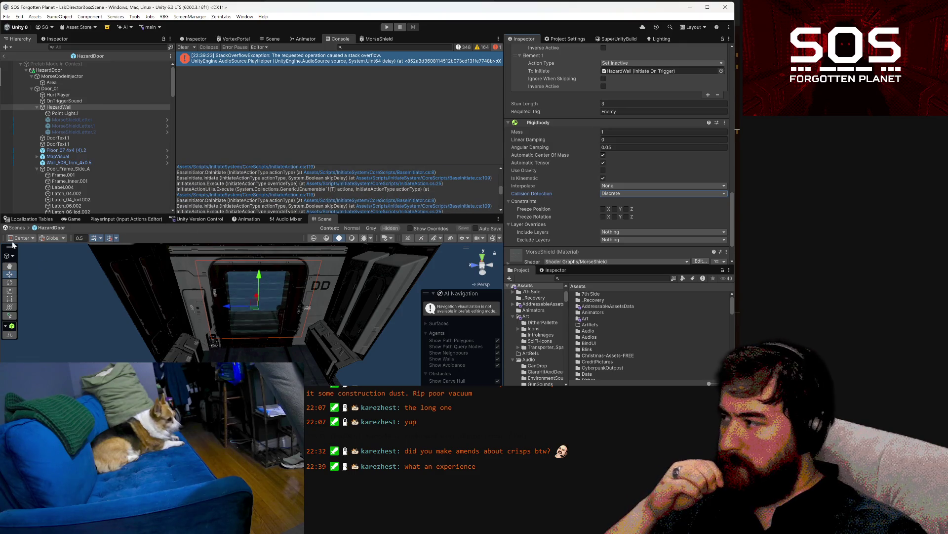
scroll(510, 153, down, 5)
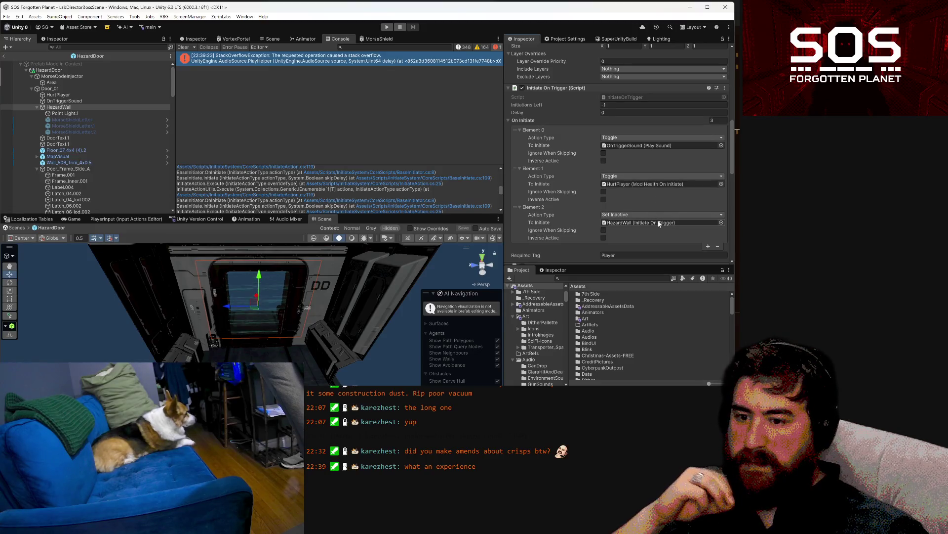
Step: Show Door_01 in the second Inspector, scrolled to its Set Active On Initiate component
scroll(658, 221, down, 8)
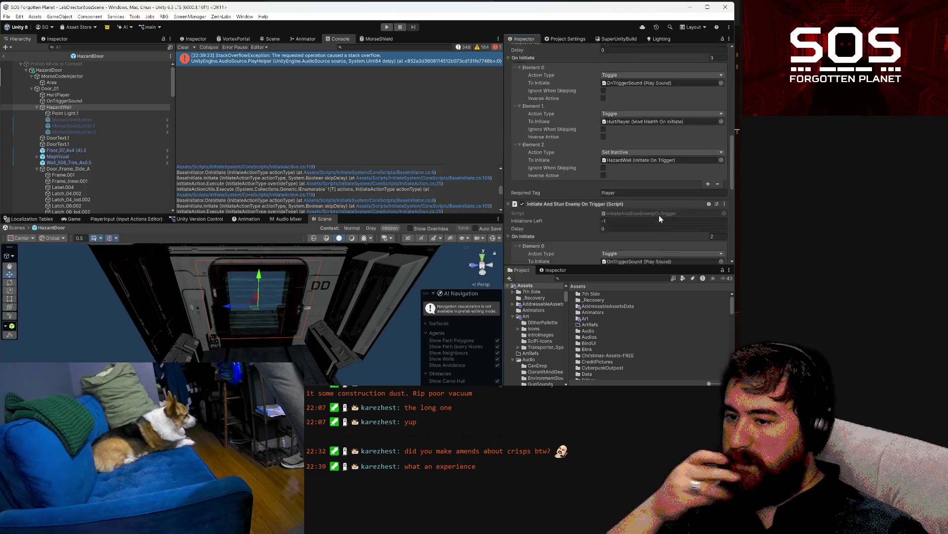
scroll(577, 197, down, 3)
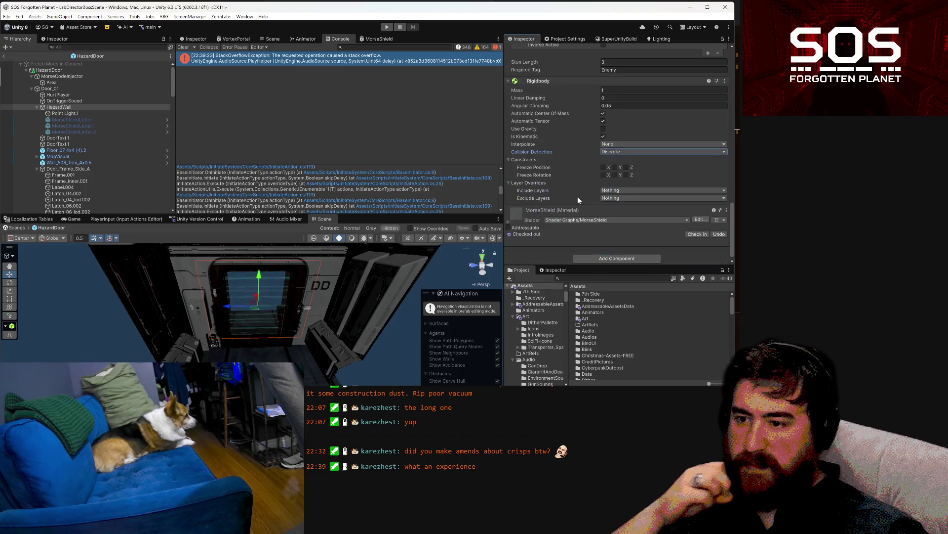
scroll(633, 178, up, 10)
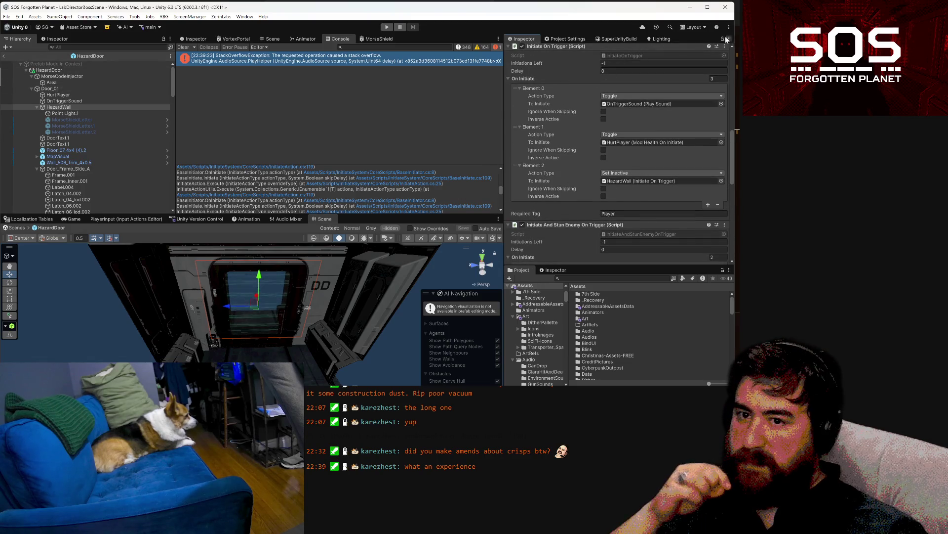
click(50, 90)
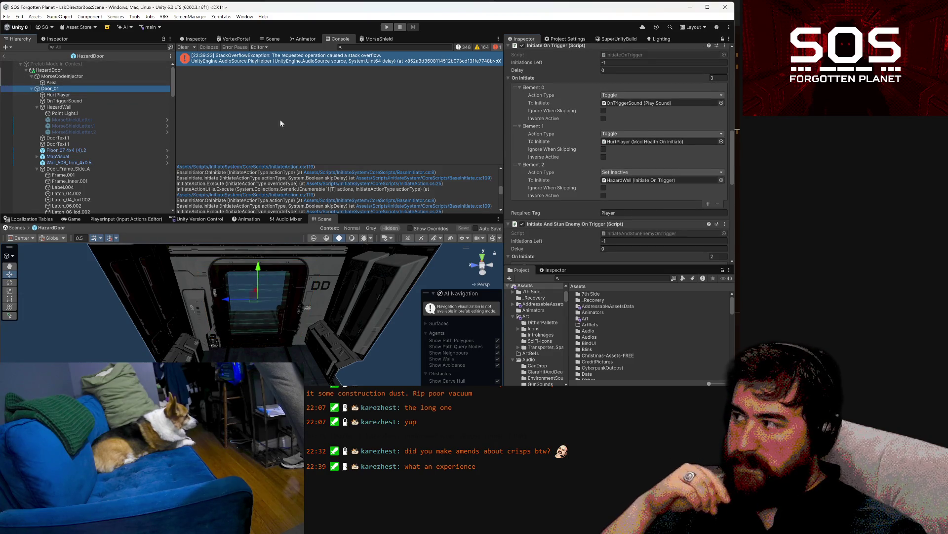
click(56, 39)
scroll(59, 97, down, 5)
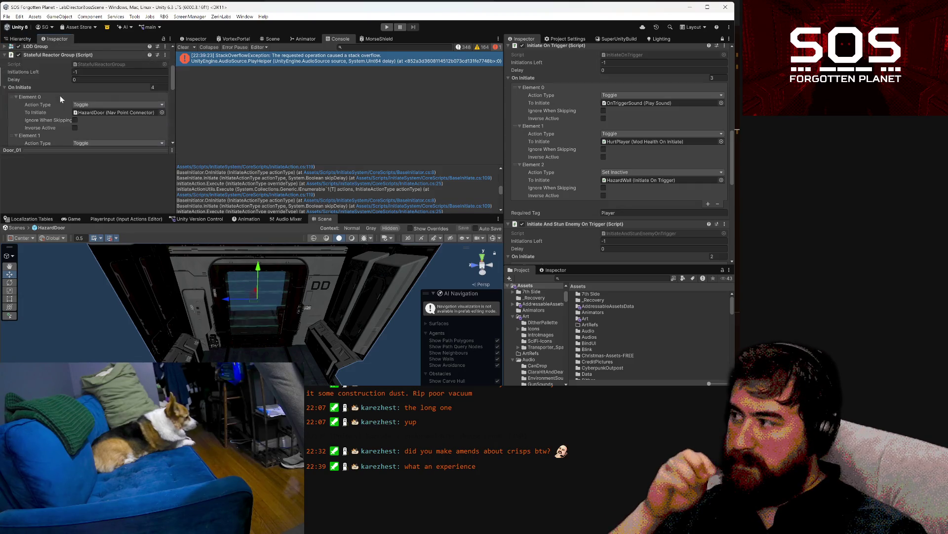
scroll(58, 98, down, 5)
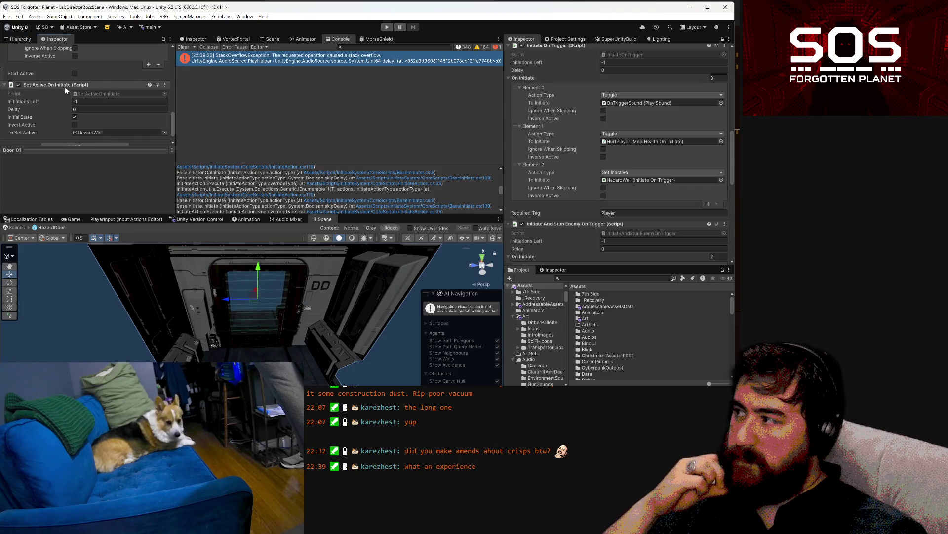
Step: Point Element 2 and the stun trigger's Element 1 at Door_01's Set Active On Initiate
drag(153, 94, 580, 168)
drag(648, 184, 646, 181)
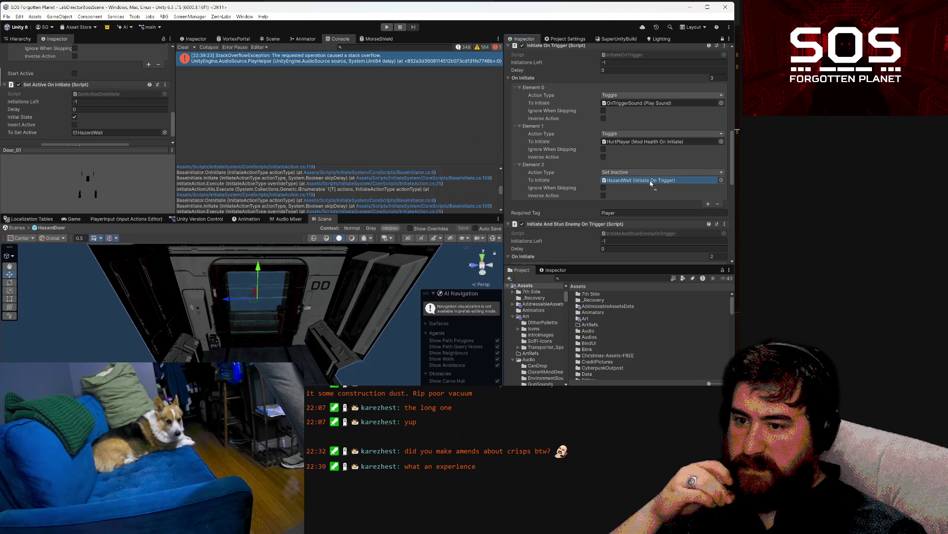
scroll(646, 181, down, 3)
scroll(645, 178, down, 2)
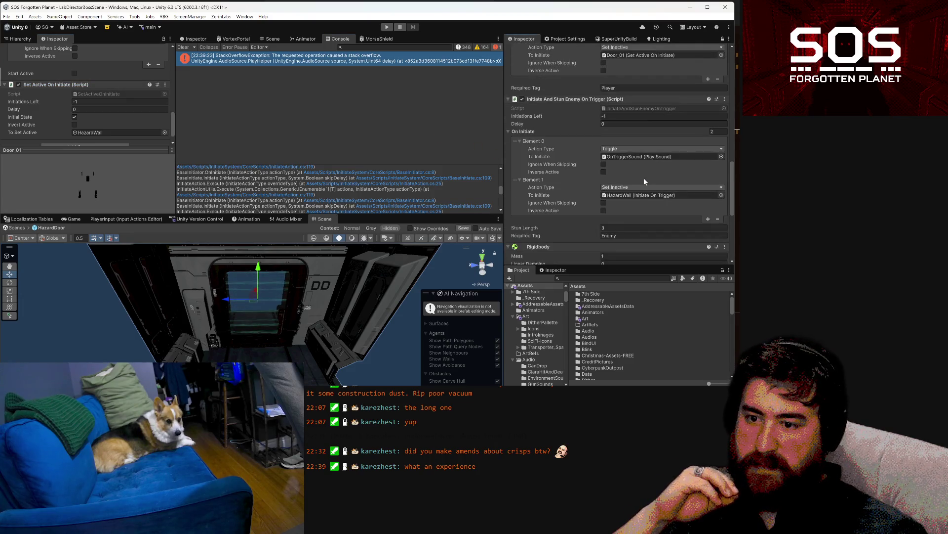
mouse_move(65, 84)
mouse_down()
mouse_move(306, 142)
mouse_move(657, 195)
mouse_up()
Step: Save the HazardDoor prefab and clear the old errors from the Console
key(ctrl+s)
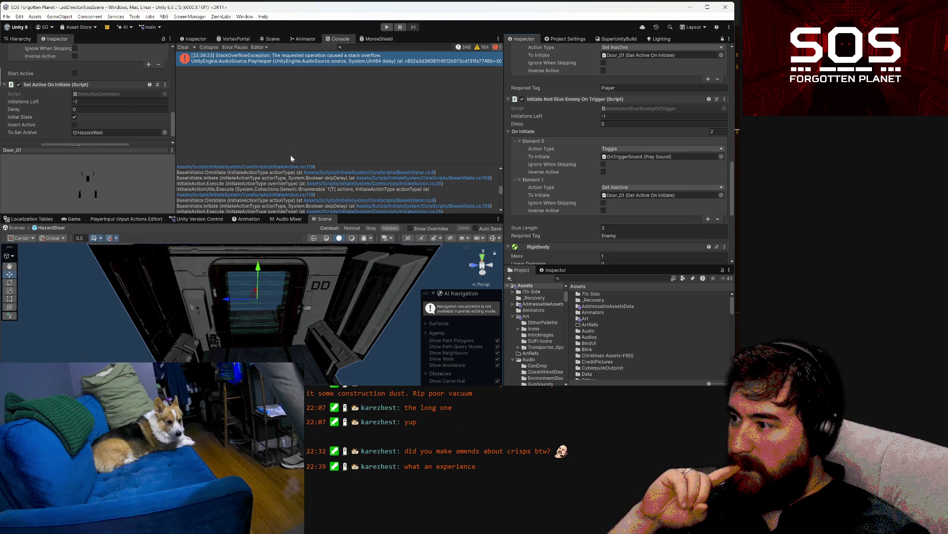
scroll(651, 173, up, 3)
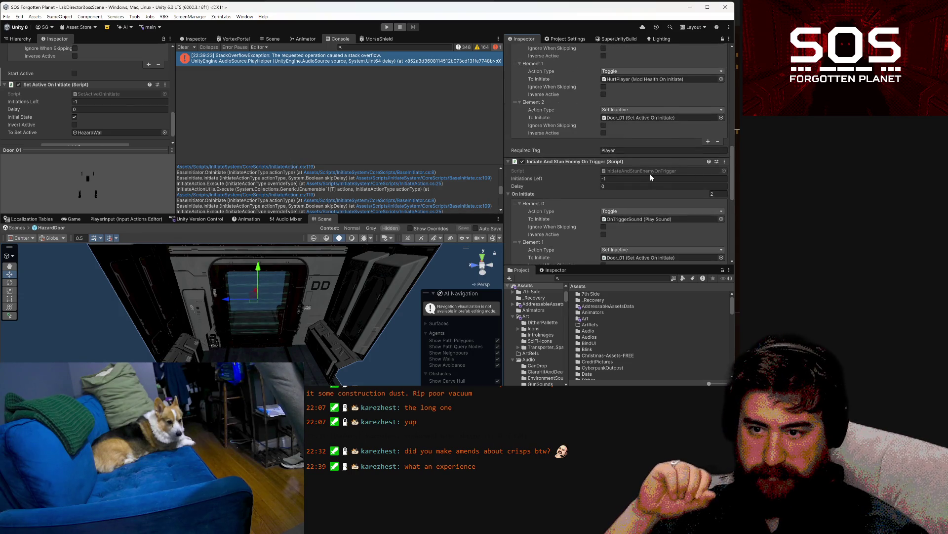
scroll(650, 174, up, 3)
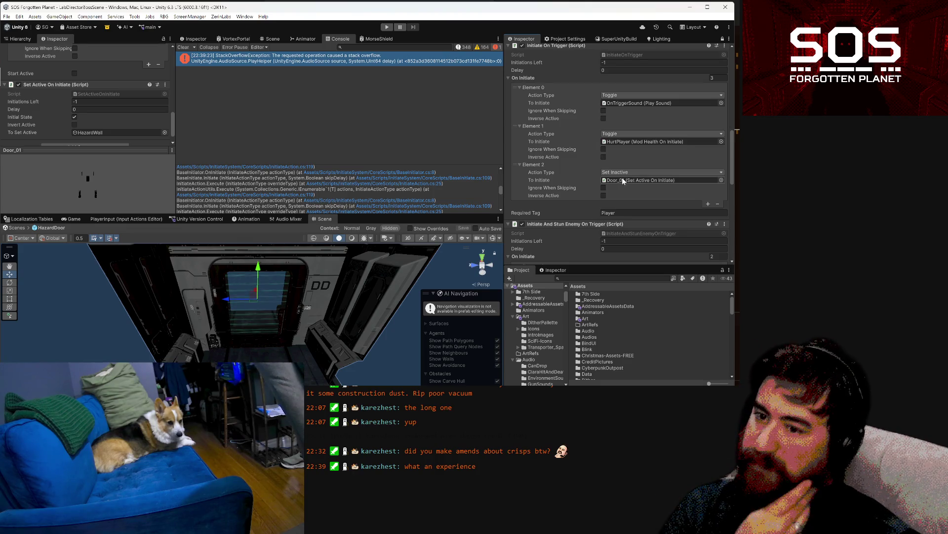
scroll(622, 177, down, 5)
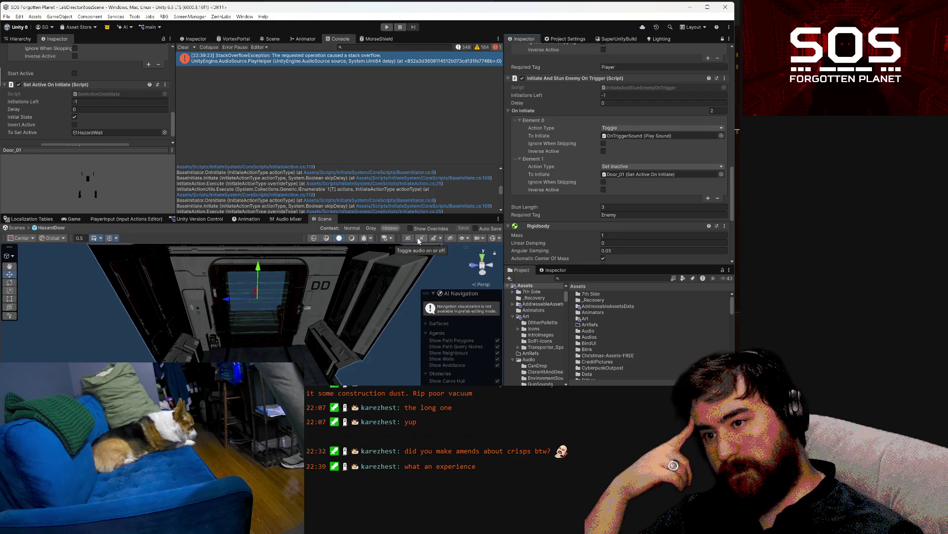
scroll(126, 105, up, 10)
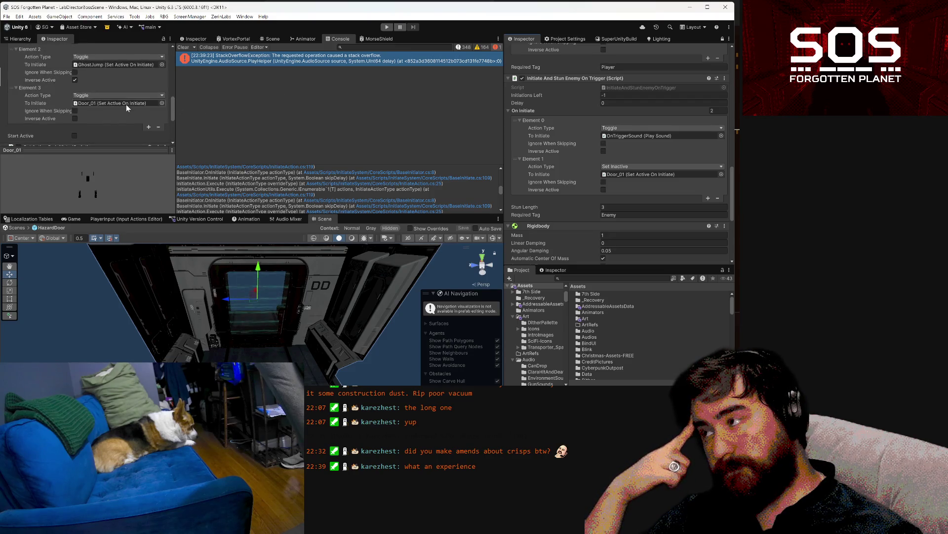
click(183, 48)
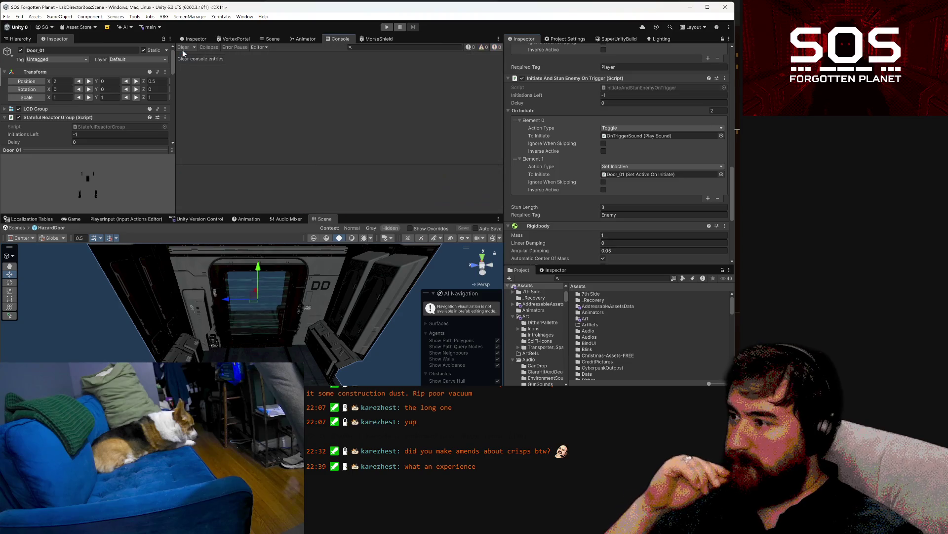
Step: Leave HazardDoor prefab editing and return to the scene around the door corridor
click(265, 286)
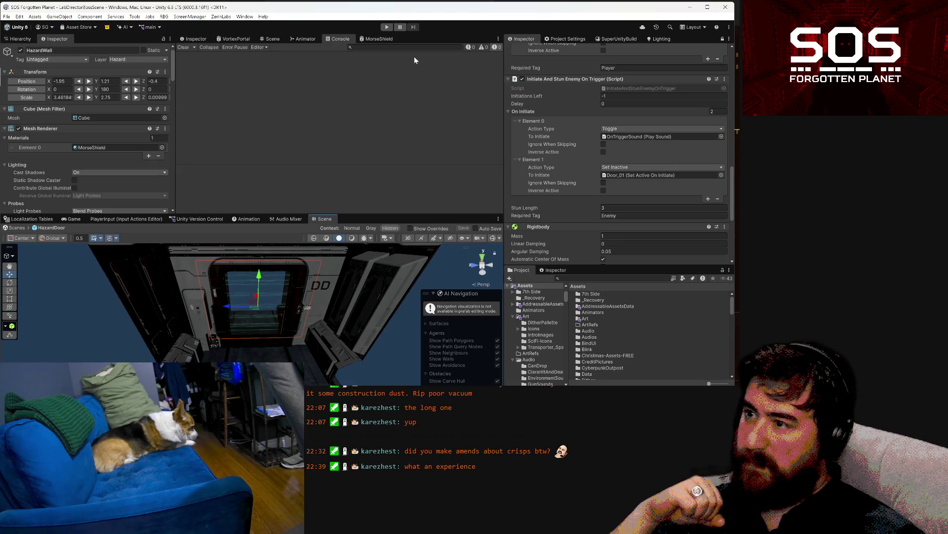
click(21, 39)
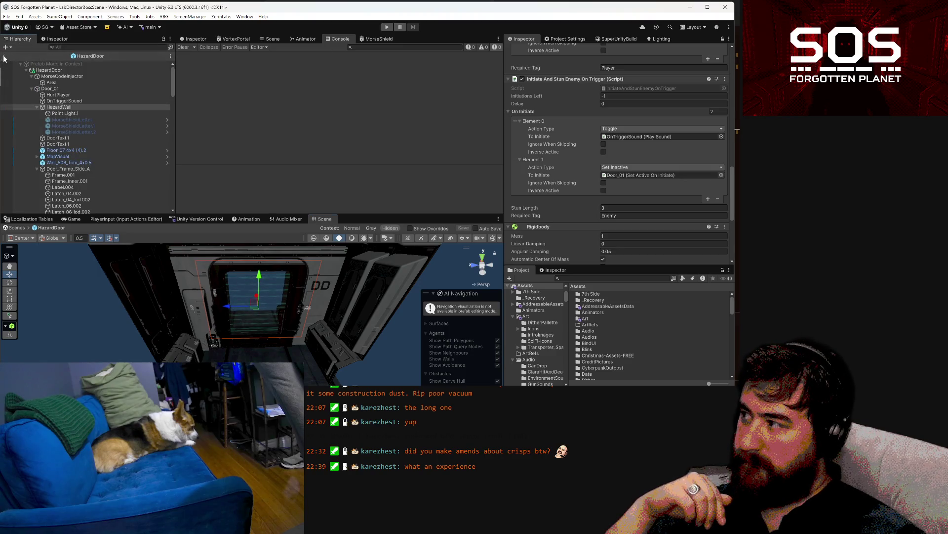
click(4, 58)
drag(341, 333, 168, 229)
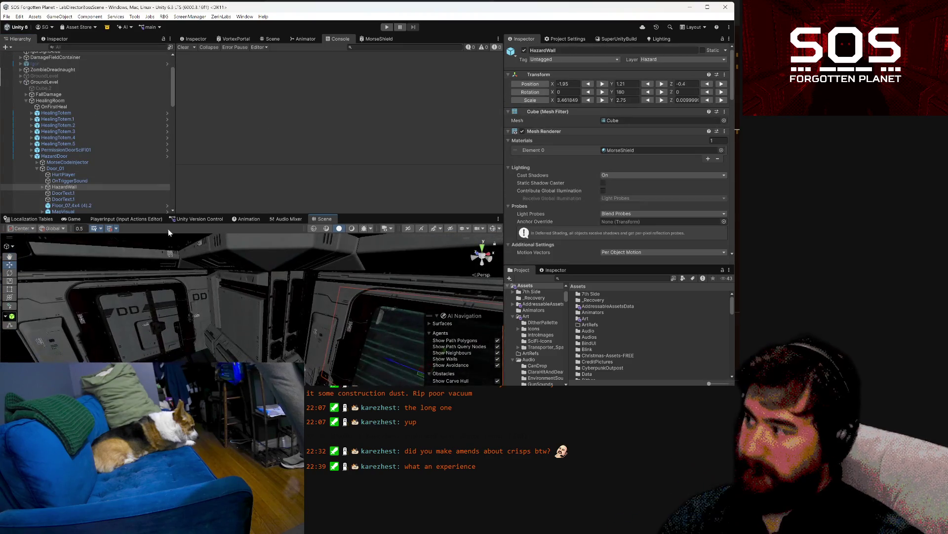
Step: Filter the Hierarchy for ShootableChild and select the head, arm and both leg hitboxes
click(79, 46)
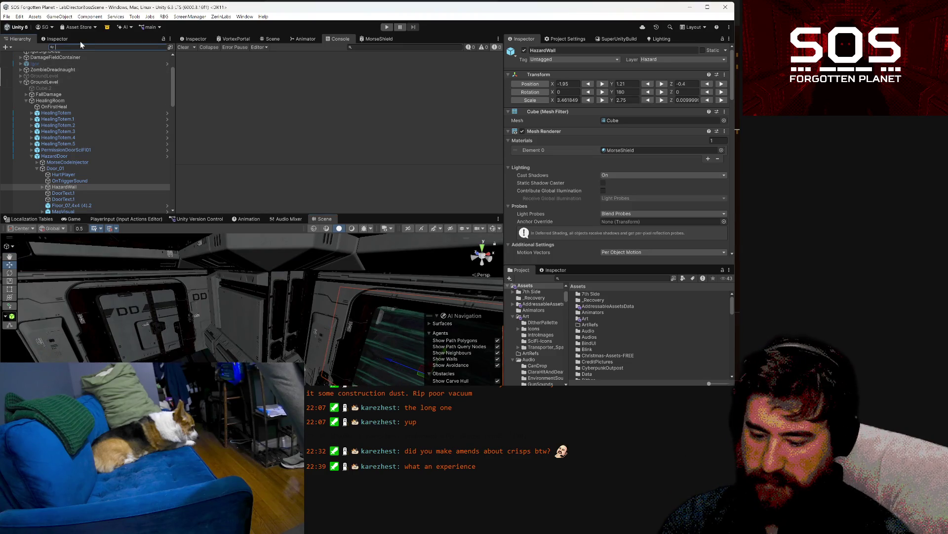
text(Shootab)
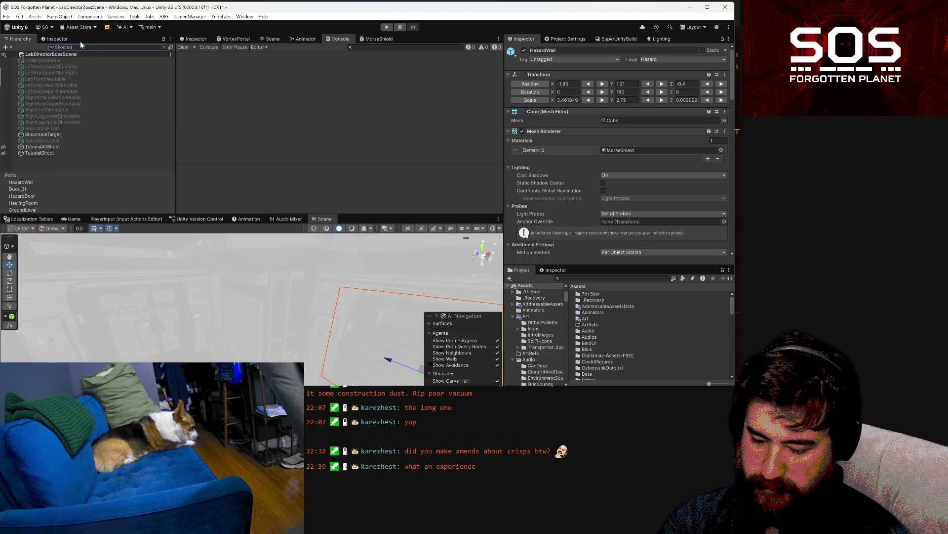
text(leChild)
click(49, 98)
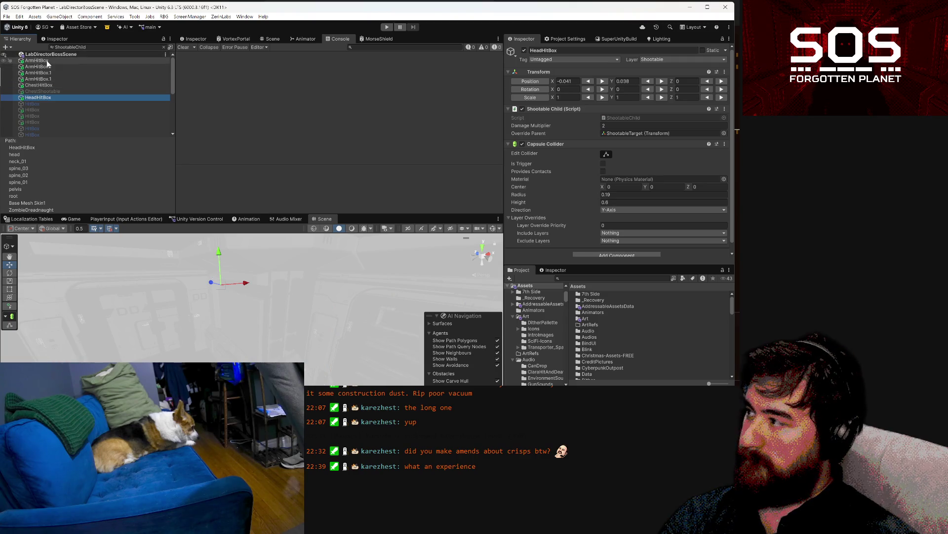
click(48, 61)
shift+click(50, 92)
scroll(71, 85, down, 3)
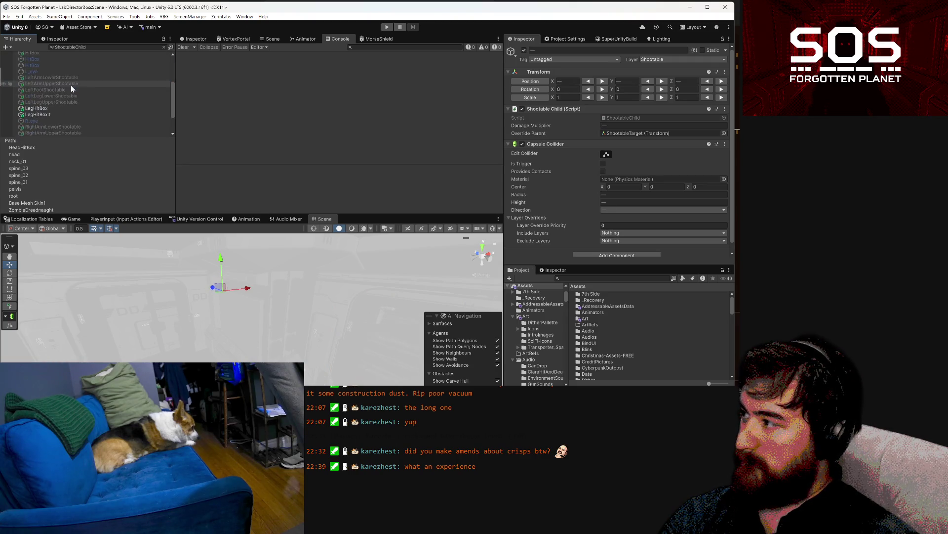
click(63, 108)
shift+click(63, 112)
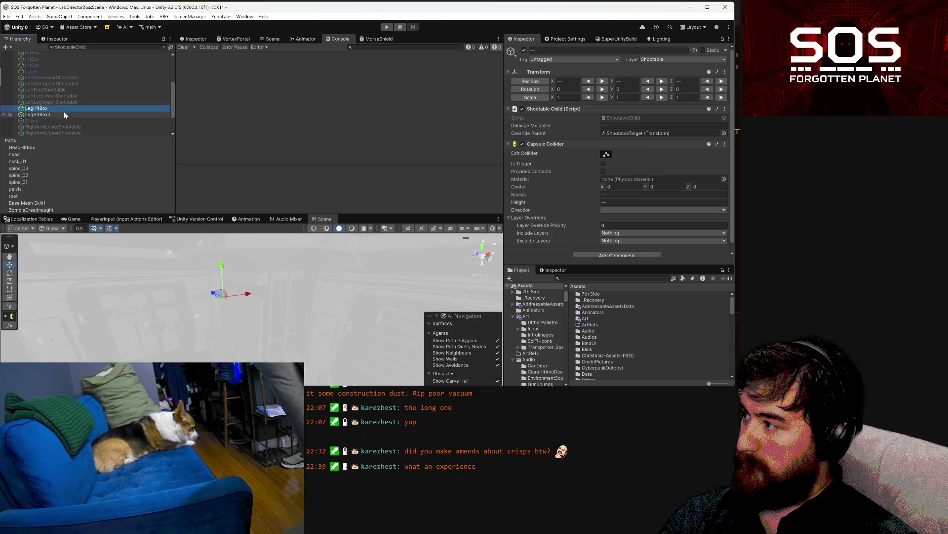
scroll(64, 112, down, 2)
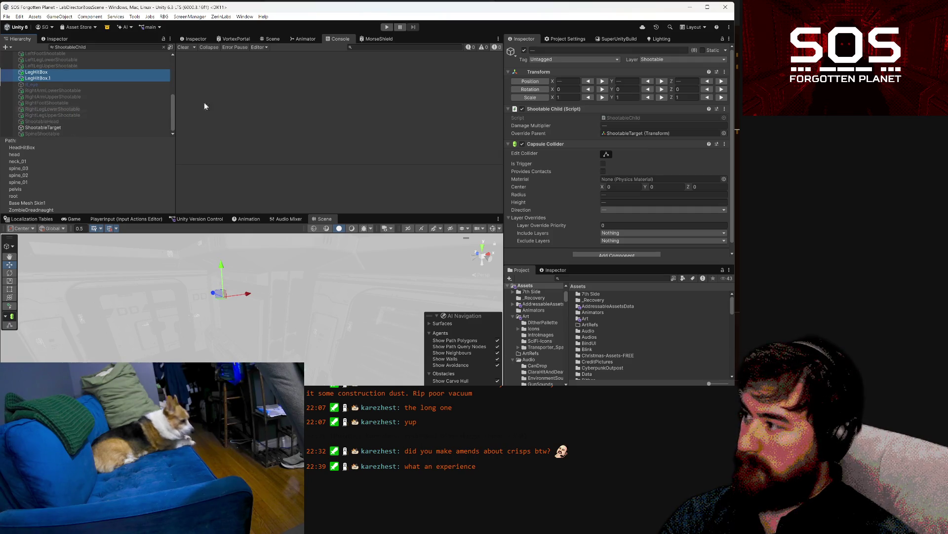
Step: Tag the selected hitboxes as Enemy and clear the ShootableChild search filter
click(549, 59)
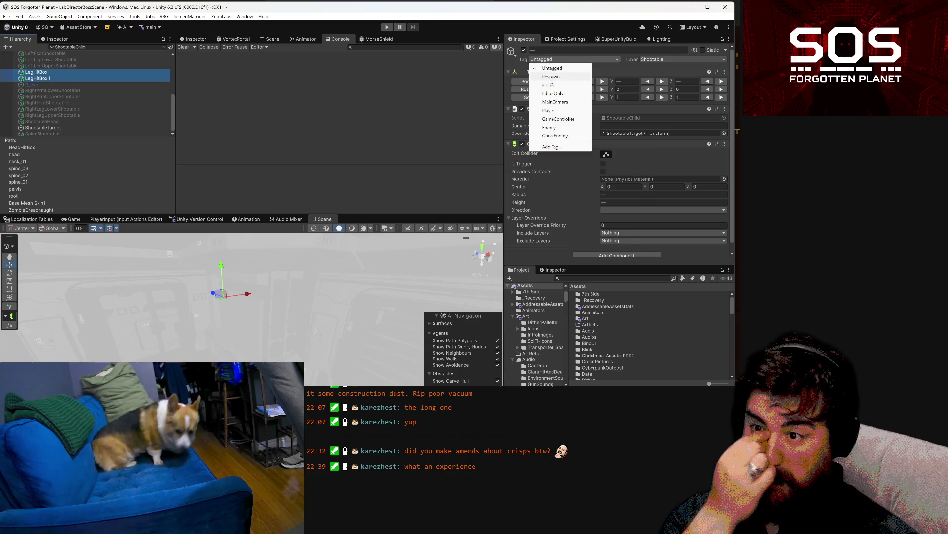
click(552, 127)
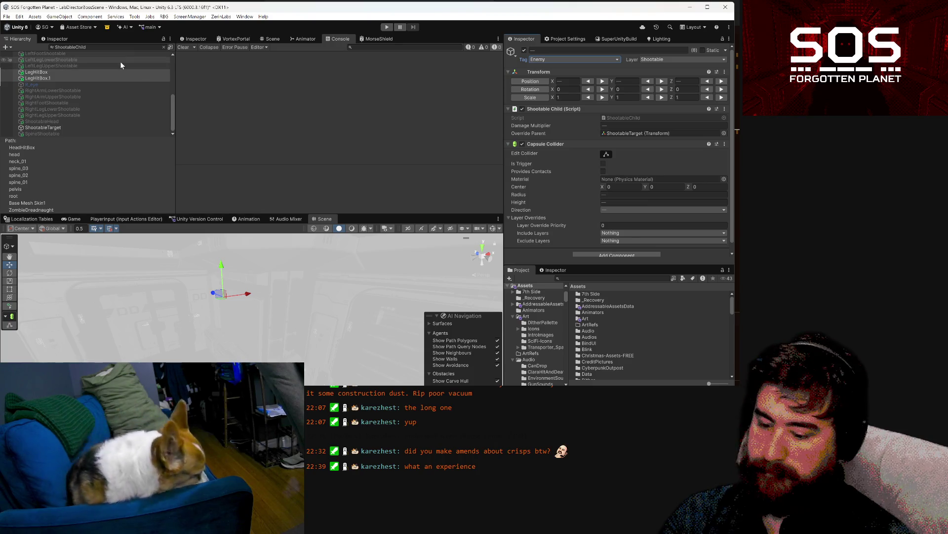
click(163, 47)
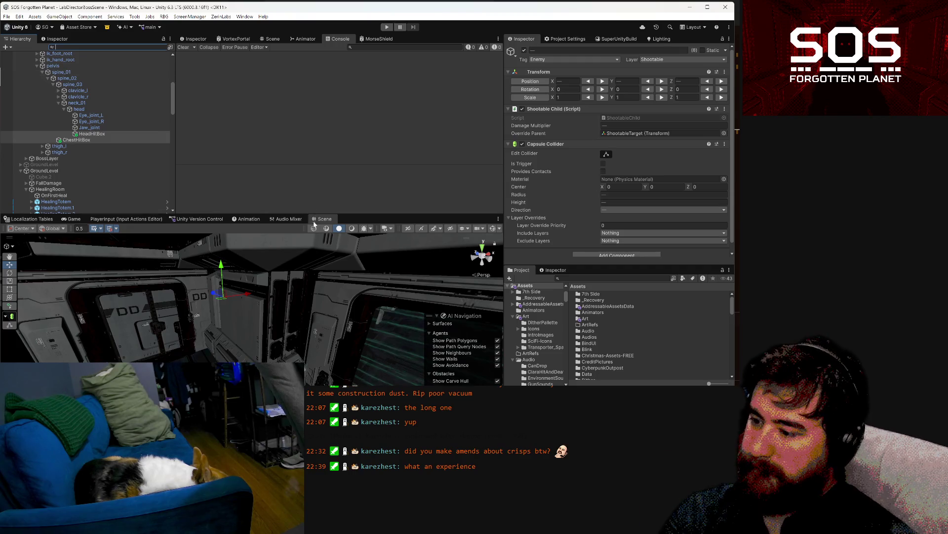
mouse_move(311, 269)
mouse_down()
mouse_move(360, 290)
mouse_move(281, 324)
mouse_move(319, 342)
mouse_move(265, 314)
mouse_up()
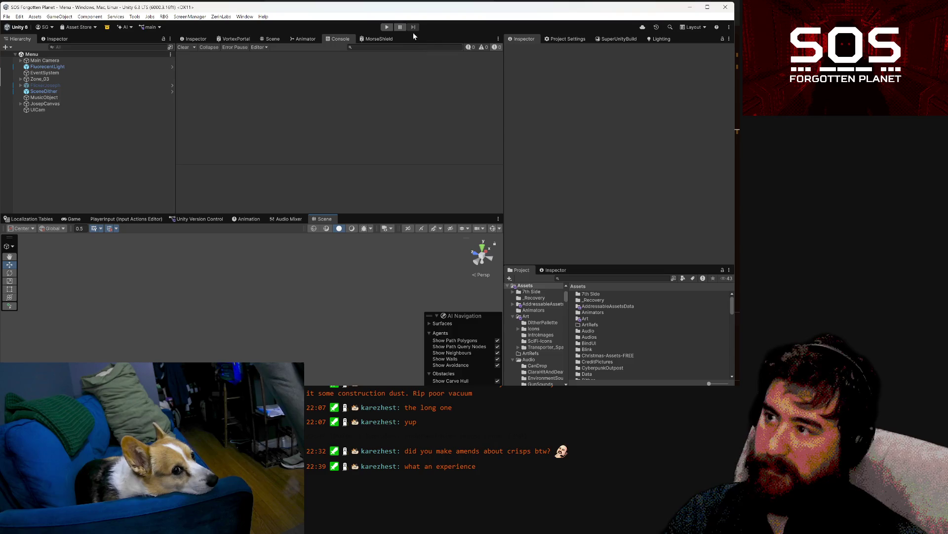
Step: Enter Play mode, confirm the greeting and load the Day 1 save from slot 1
click(392, 27)
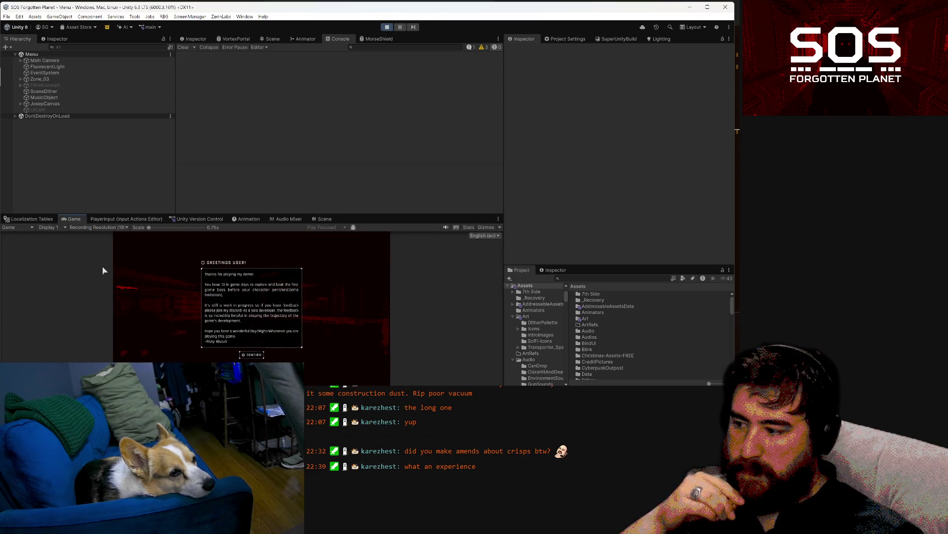
click(244, 355)
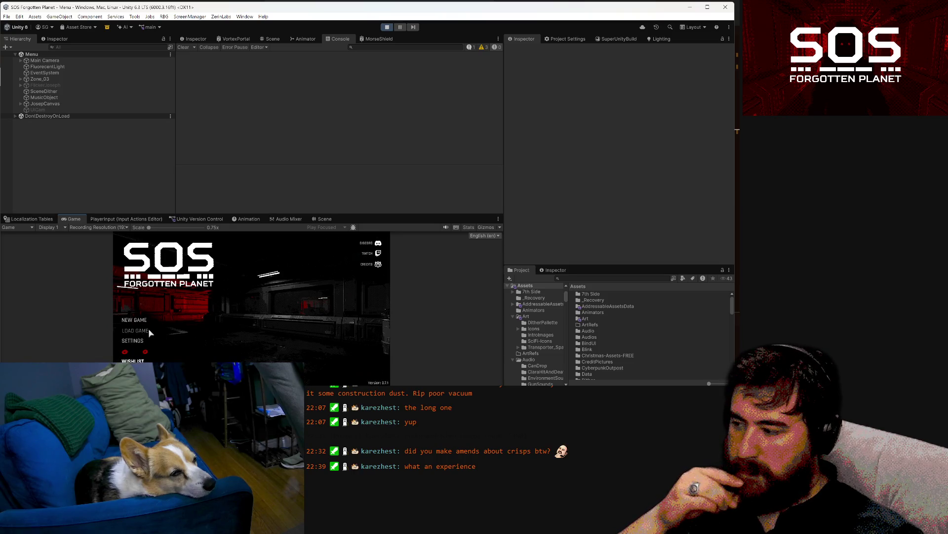
click(148, 331)
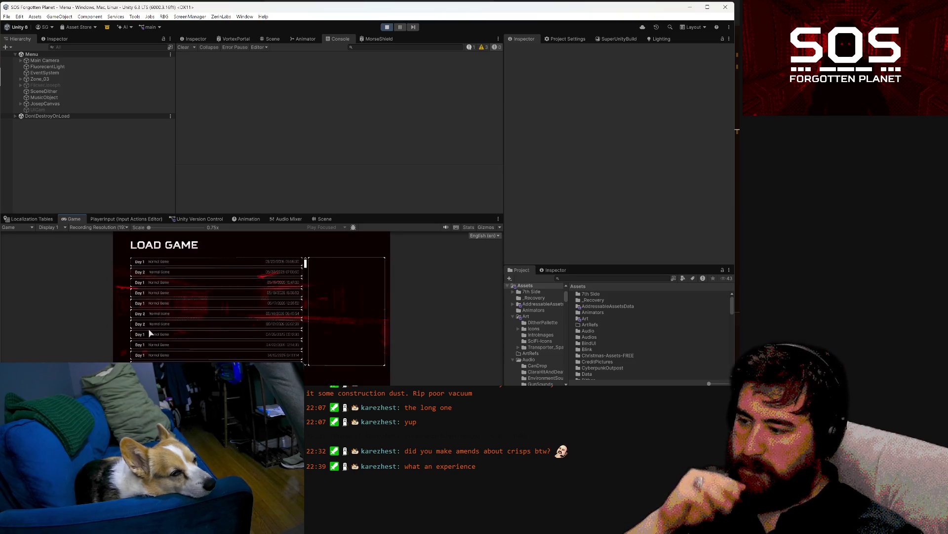
click(207, 263)
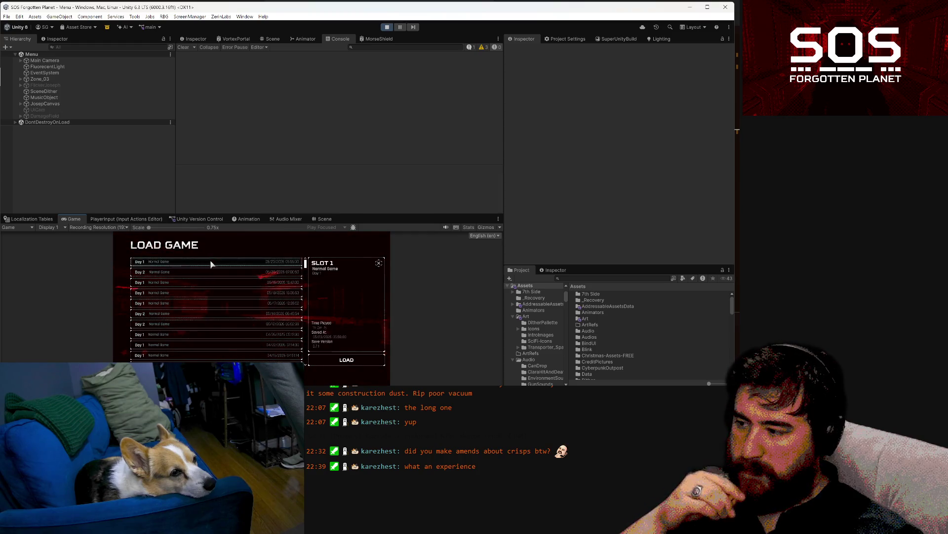
click(329, 363)
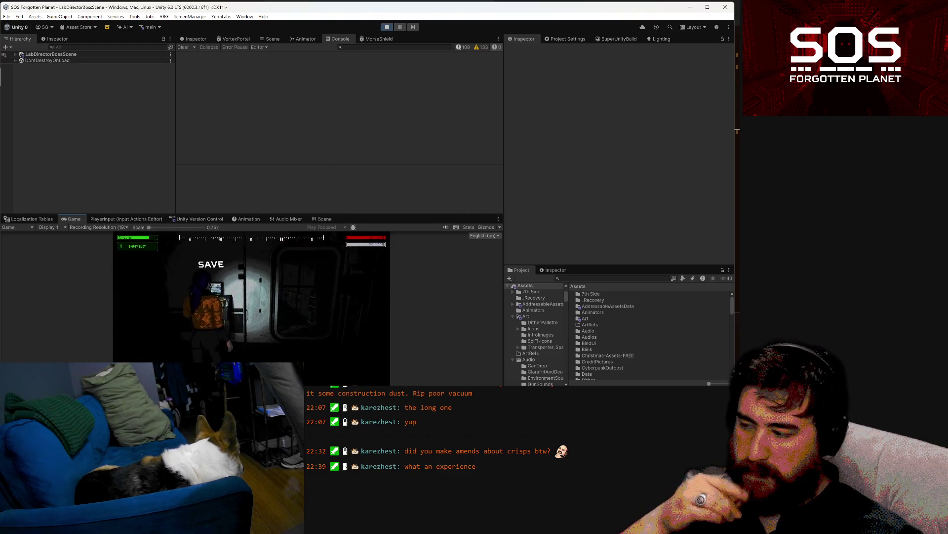
Step: Walk from the save station, advance the cutscene and move along the wall to the valve
key(w)
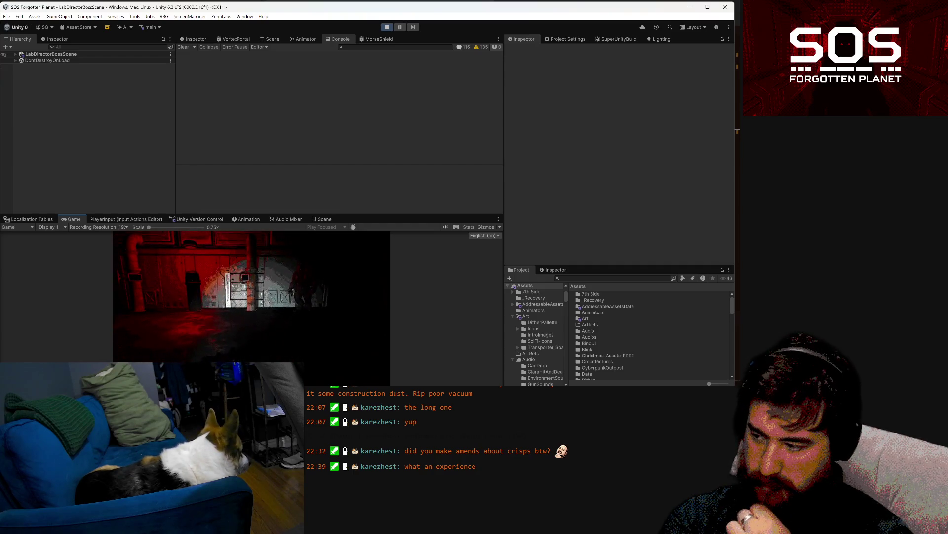
click(253, 310)
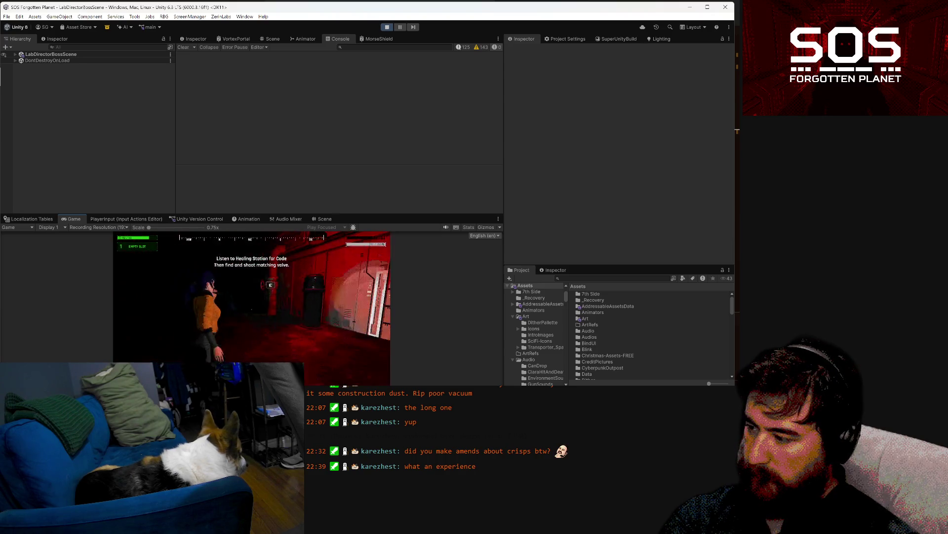
key(w)
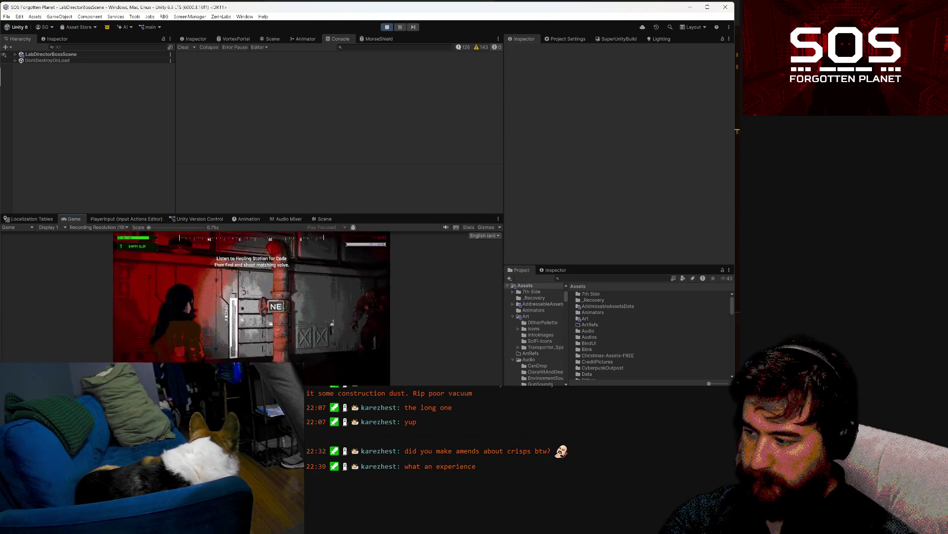
key(w)
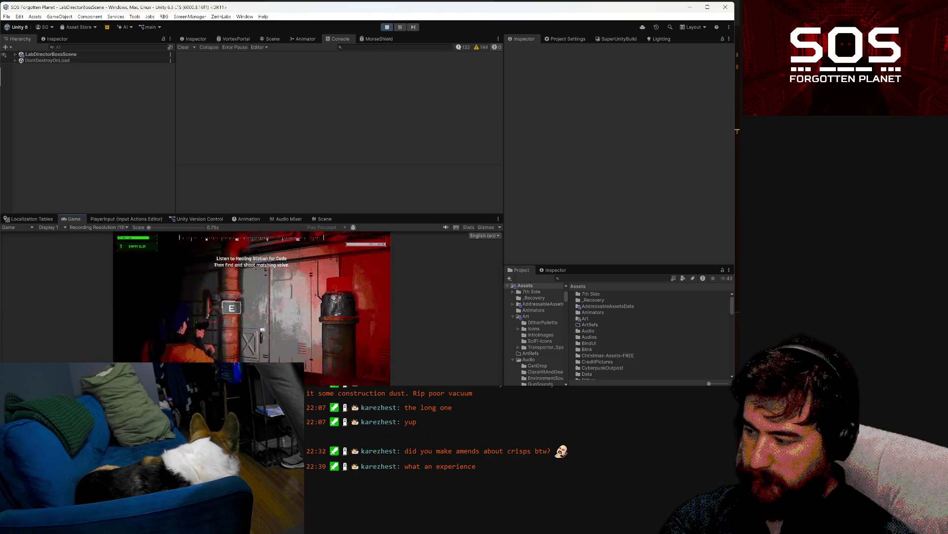
key(w)
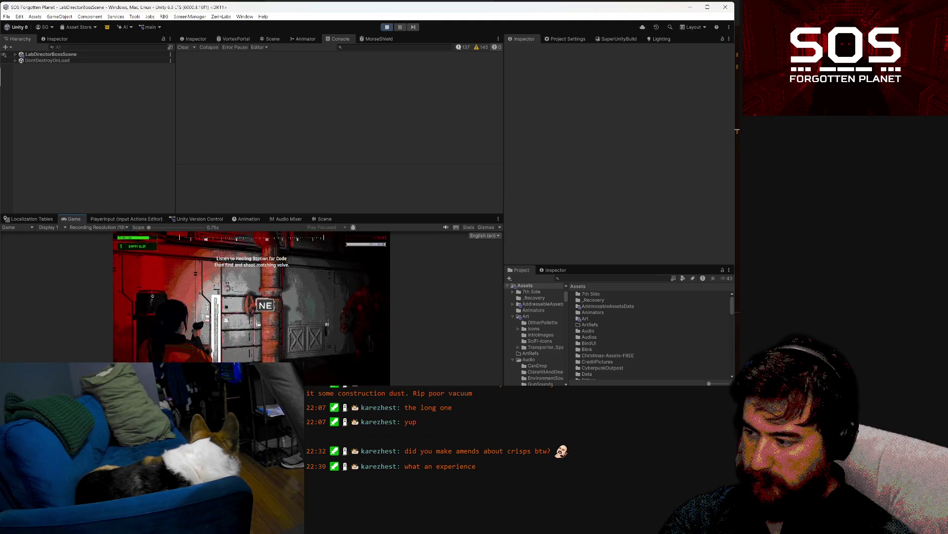
key(w)
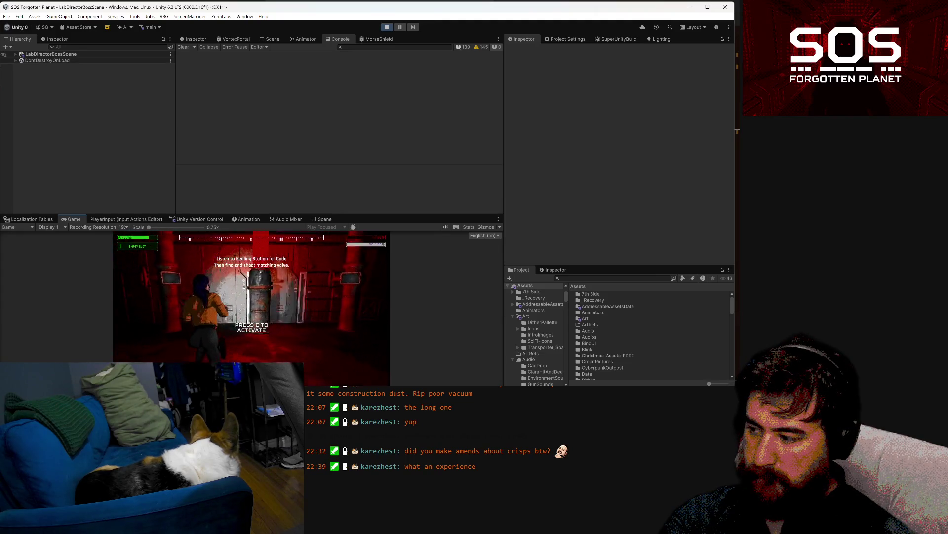
Step: Activate the device with E to start the boss fight, then walk through the opened door
key(e)
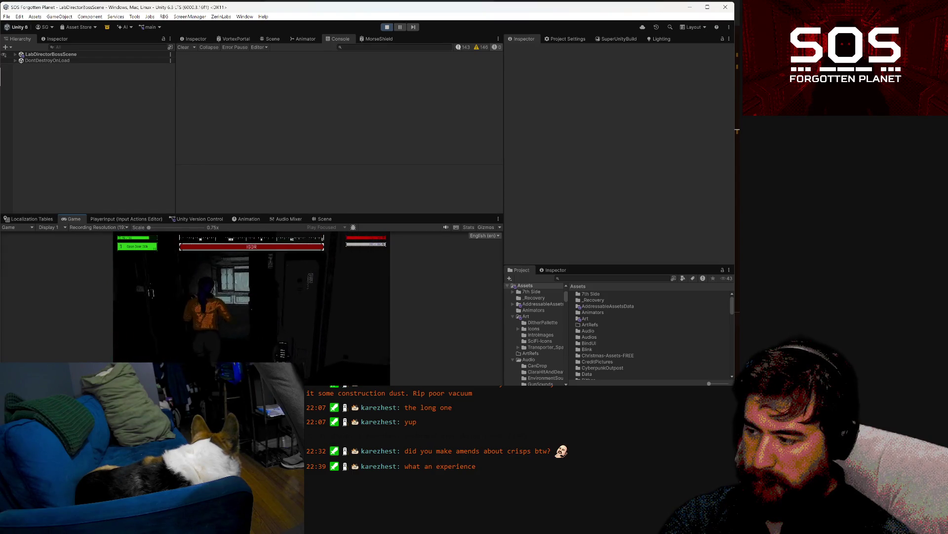
key(w)
key(w)
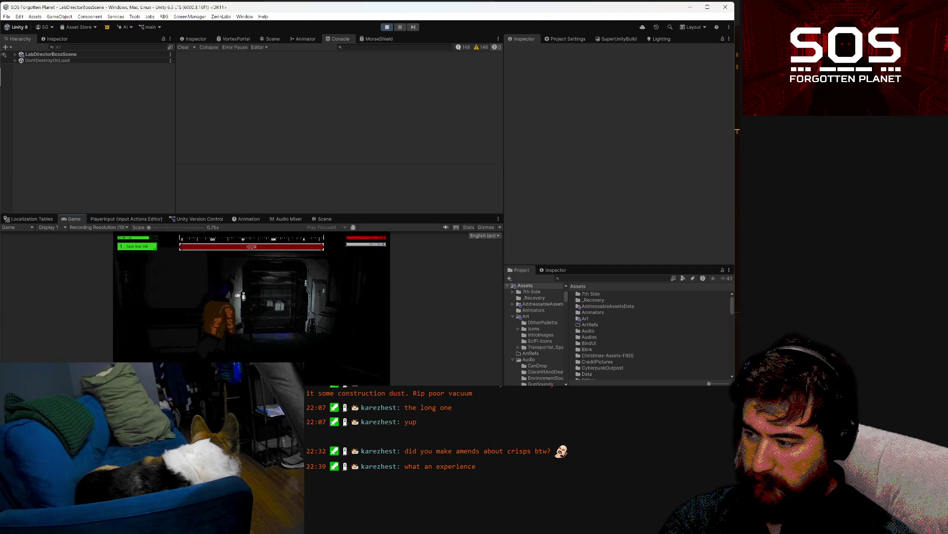
key(w)
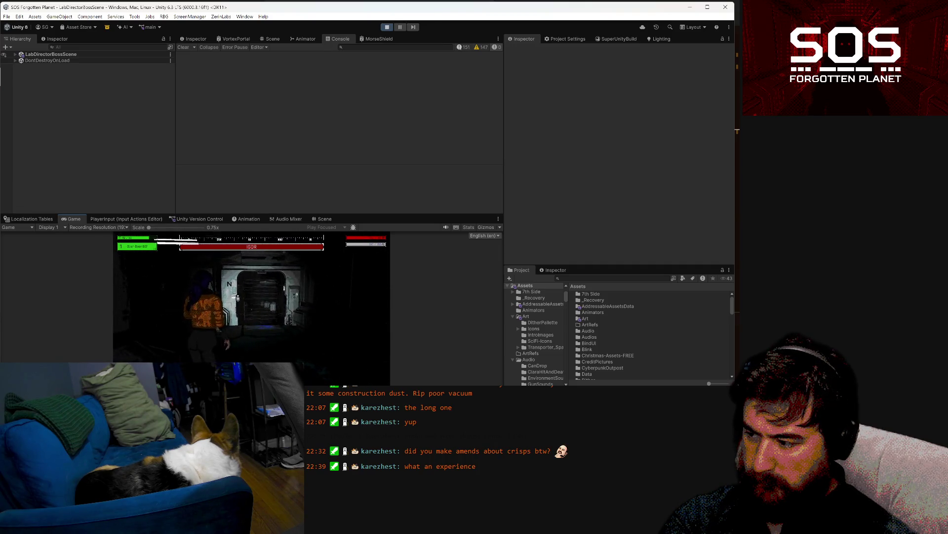
key(w)
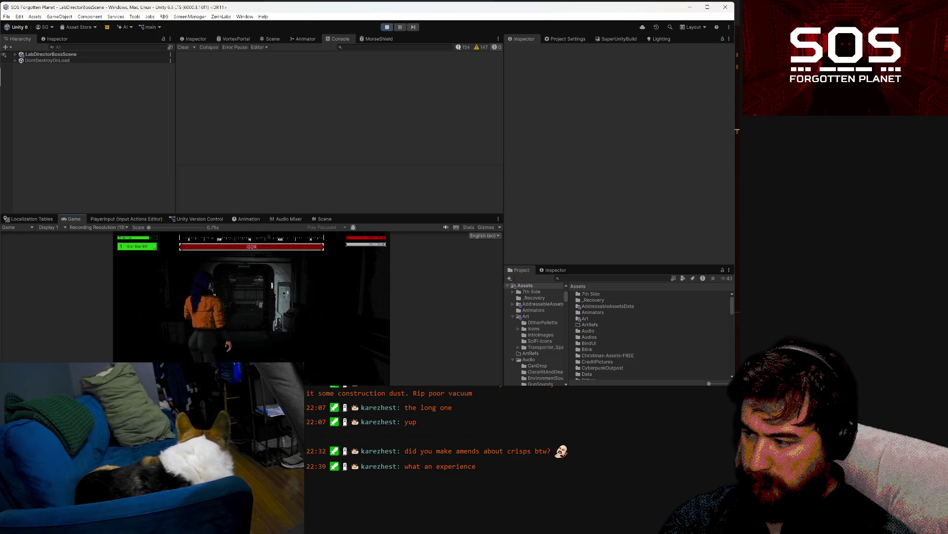
key(w)
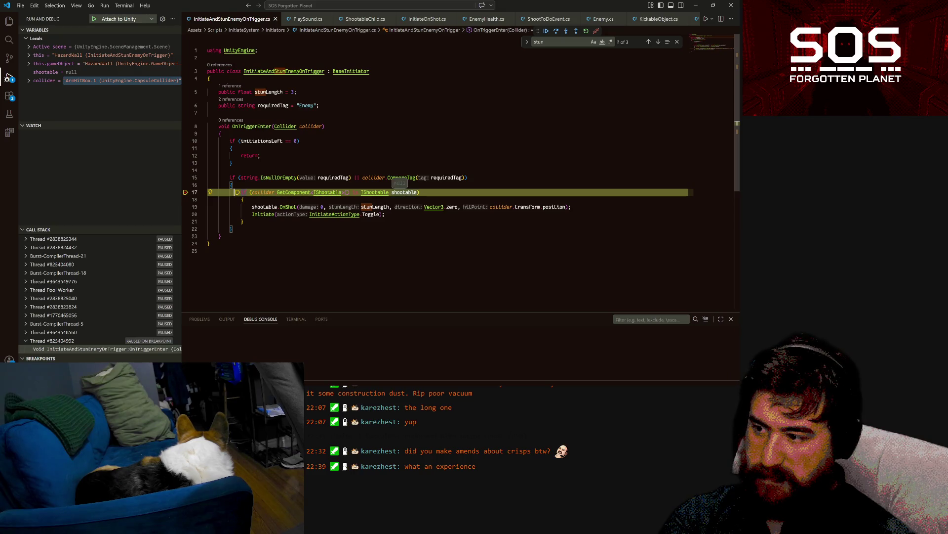
Step: Step over line 17's shootable lookup, resume with F5 and refocus the running game
key(F10)
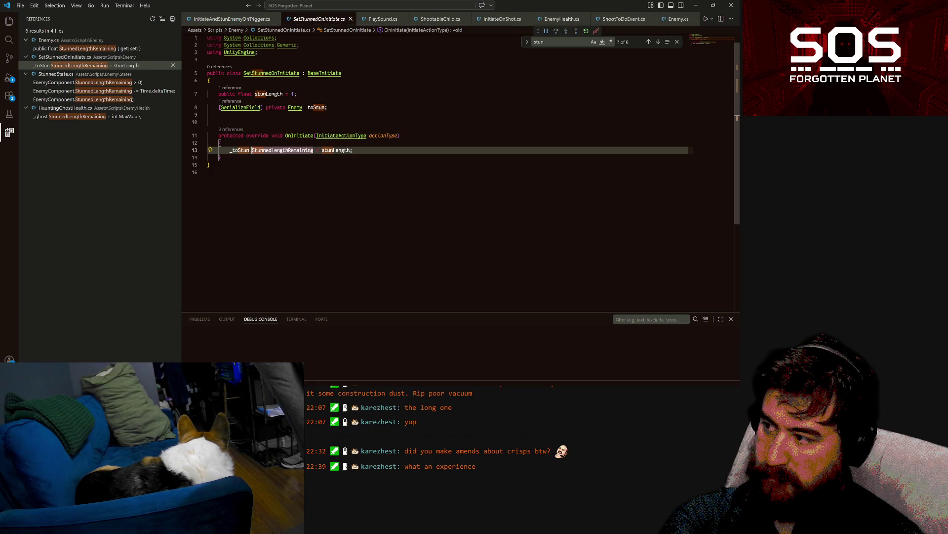
key(F5)
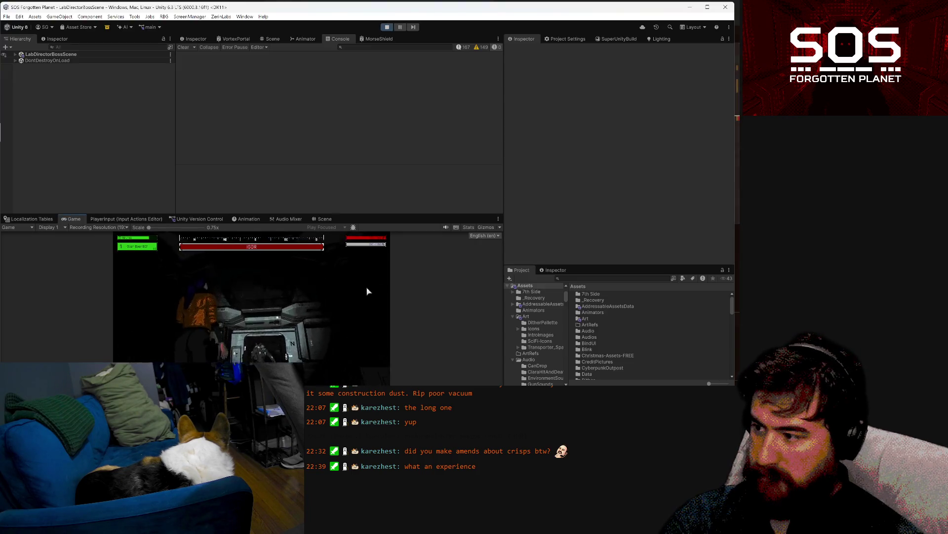
click(326, 324)
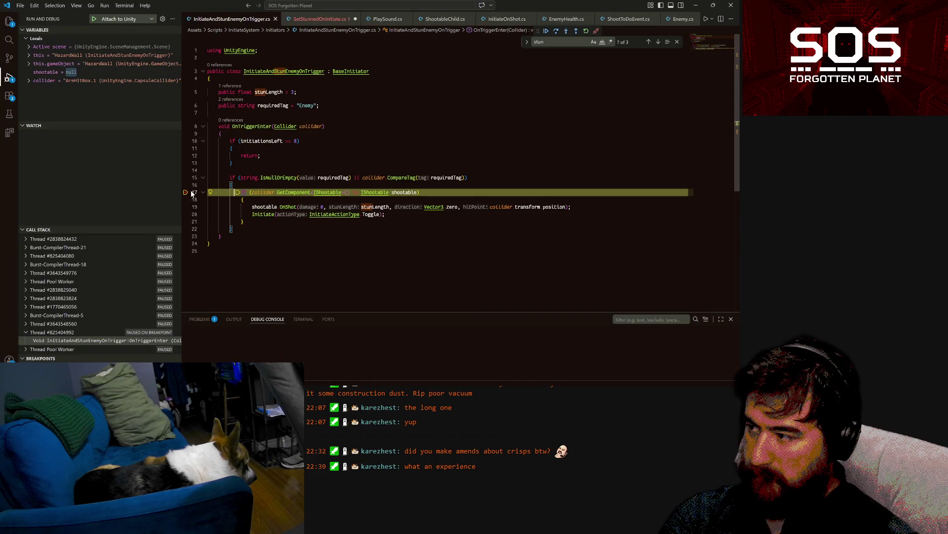
Step: Step to line 20's Initiate call with F10, then continue the game with F5
key(F10)
key(F10)
key(F5)
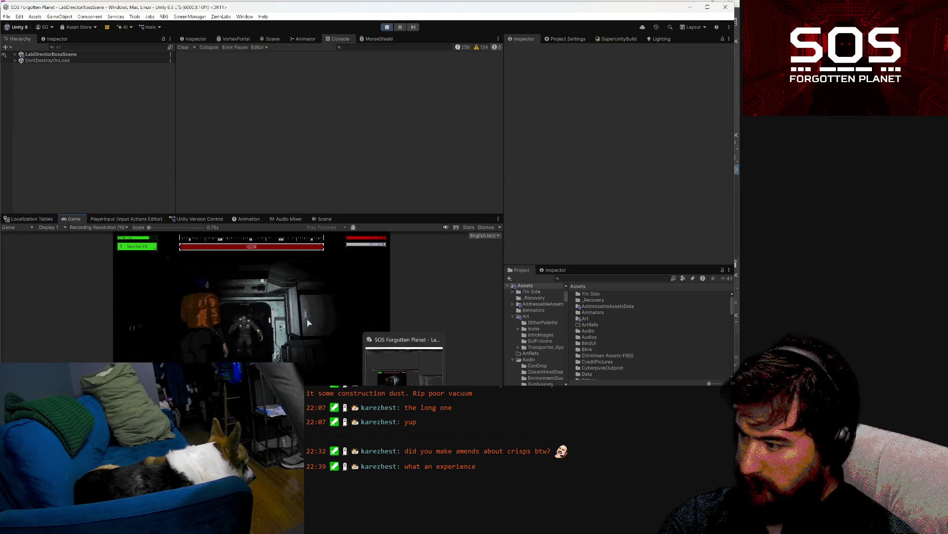
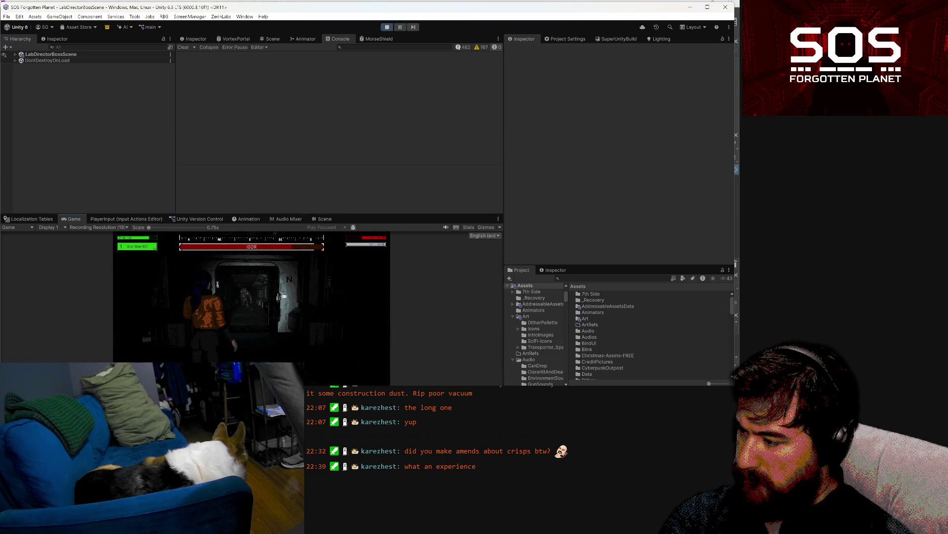
Step: Bring up the game's pause menu and orbit the Scene view around the level
key(Escape)
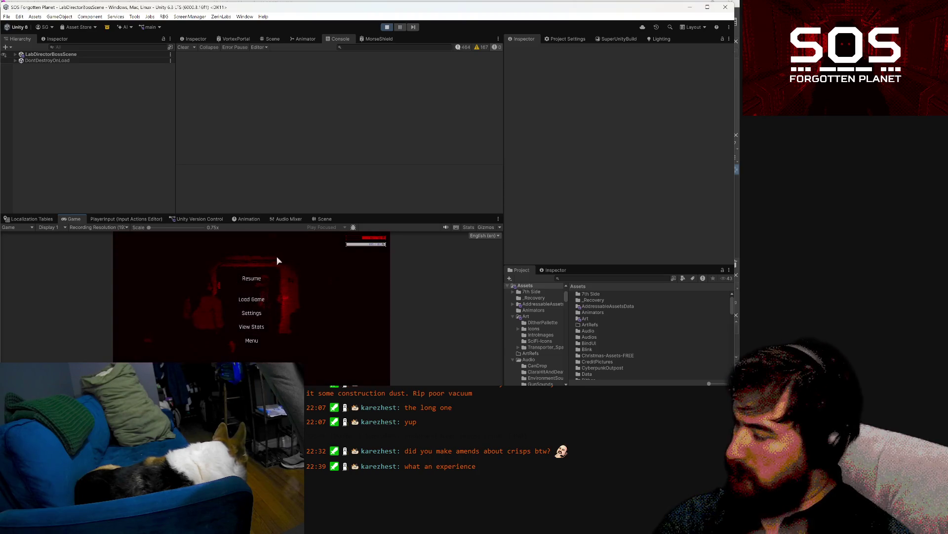
click(272, 38)
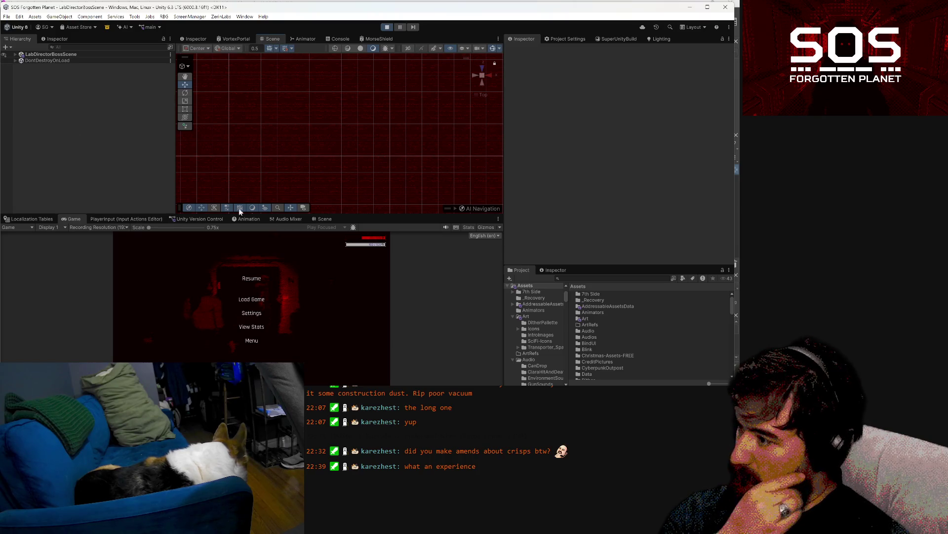
click(322, 218)
drag(311, 309, 141, 321)
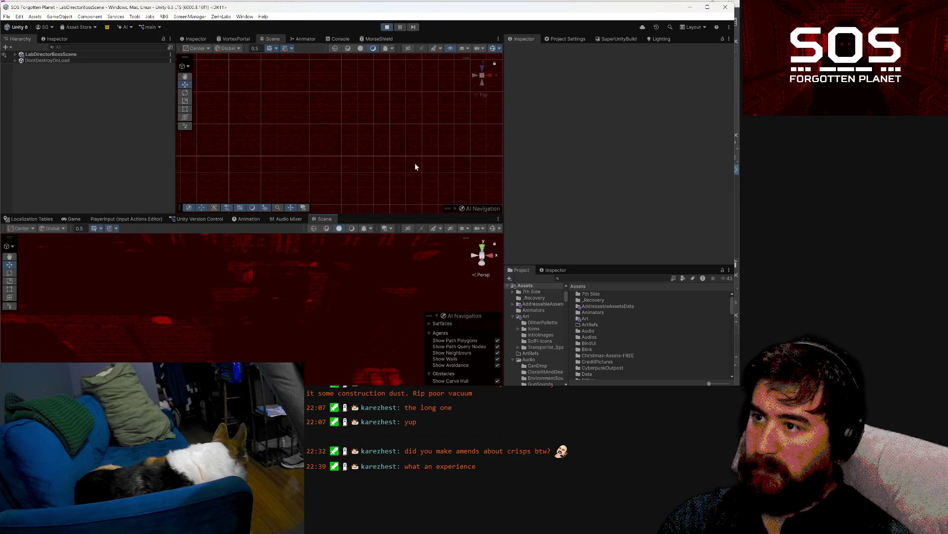
drag(345, 339, 419, 322)
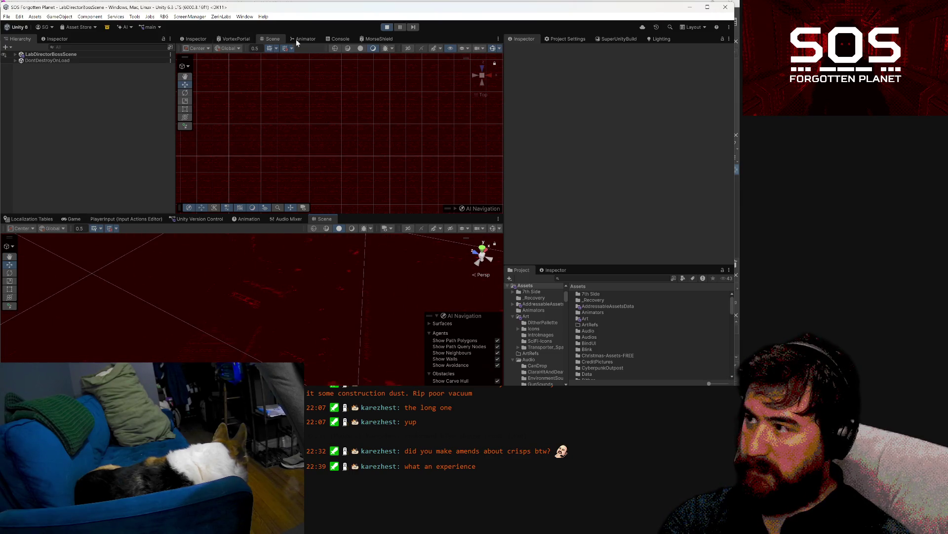
Step: Glance at the Inspector and Console, then resume gameplay from the pause menu
click(193, 36)
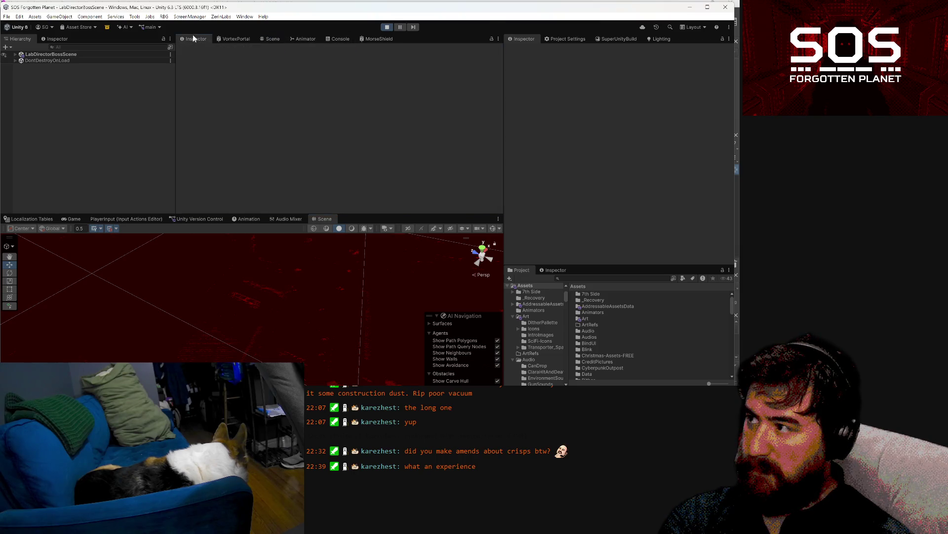
click(338, 39)
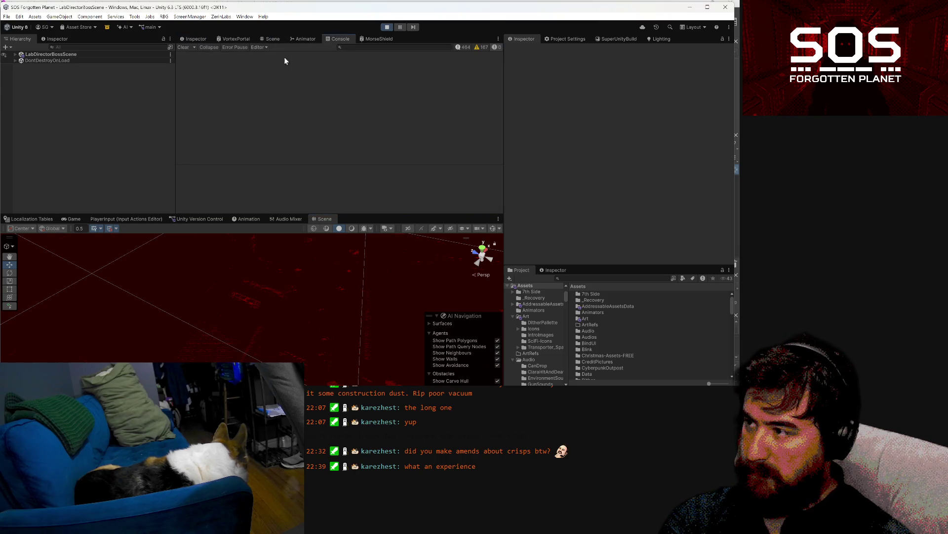
click(73, 221)
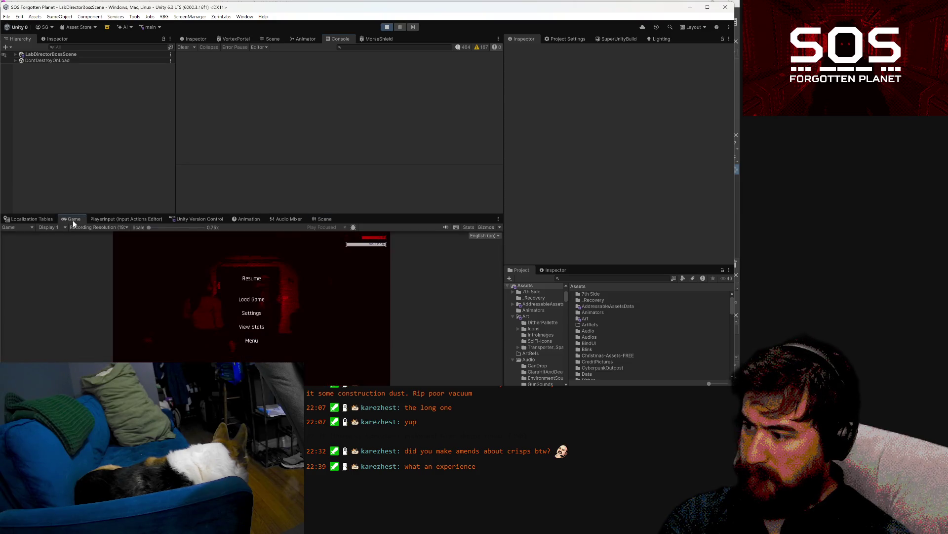
click(249, 279)
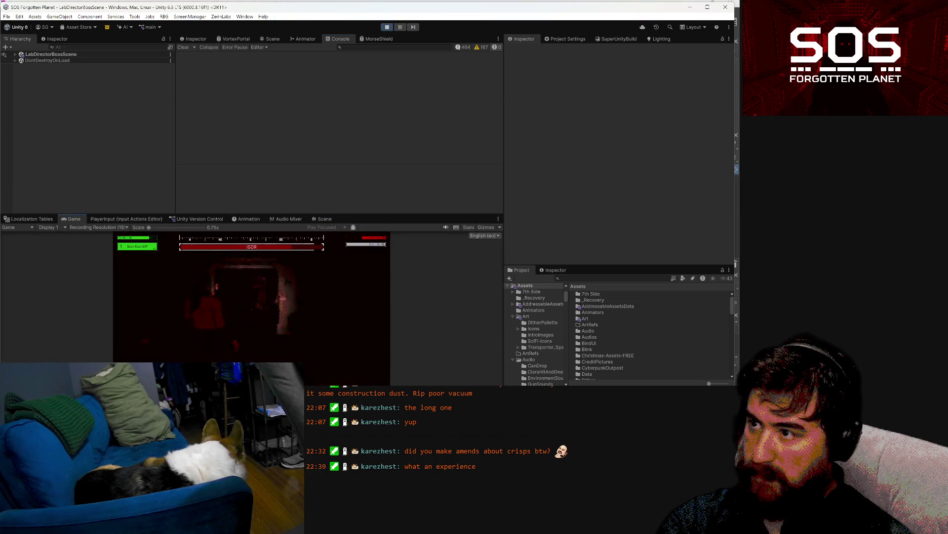
Step: Pause the game again, pause play mode in the editor, and orbit over the level
key(Escape)
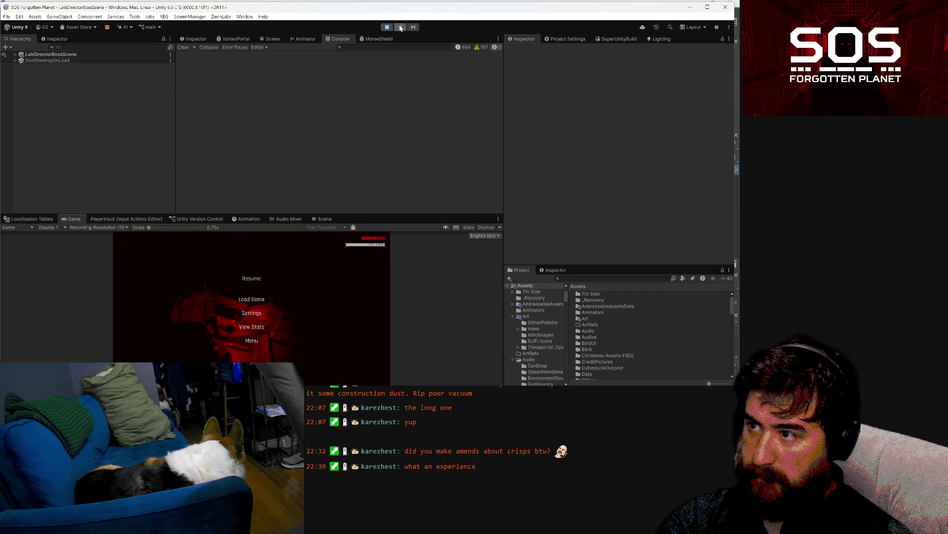
click(401, 28)
mouse_move(224, 275)
mouse_down()
mouse_move(377, 313)
mouse_move(360, 332)
mouse_move(523, 353)
mouse_up()
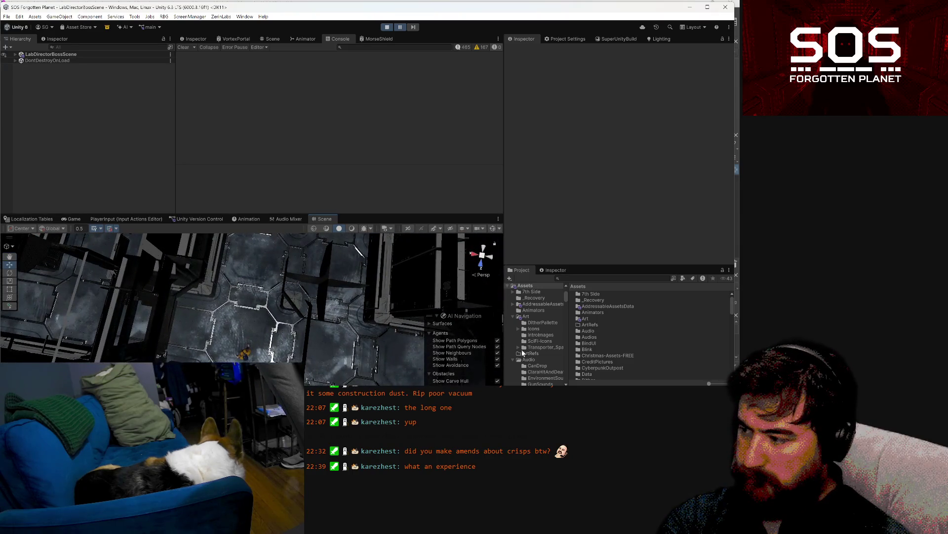
Step: Turn on Scene gizmos and inspect Frame_Inner.001, Door_01 and HazardDoor.1
click(493, 228)
drag(376, 297, 155, 232)
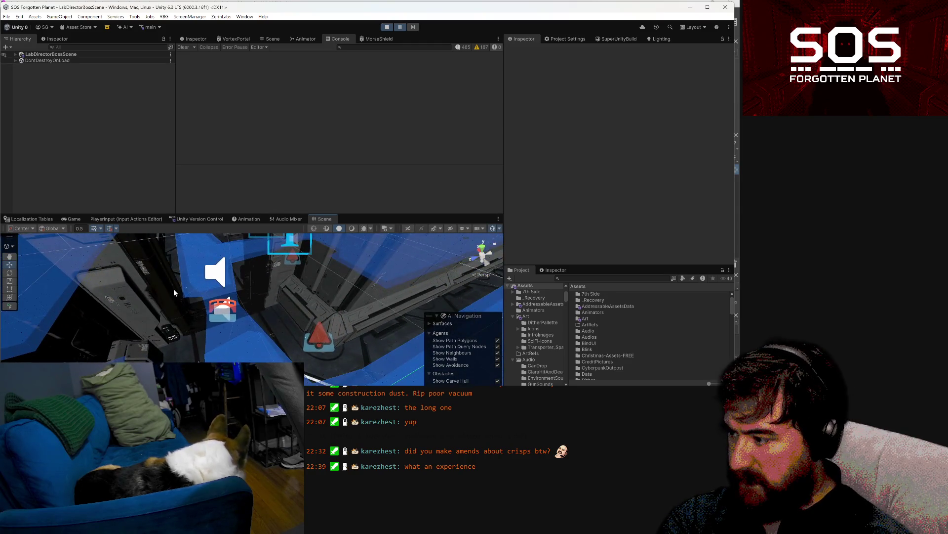
click(186, 311)
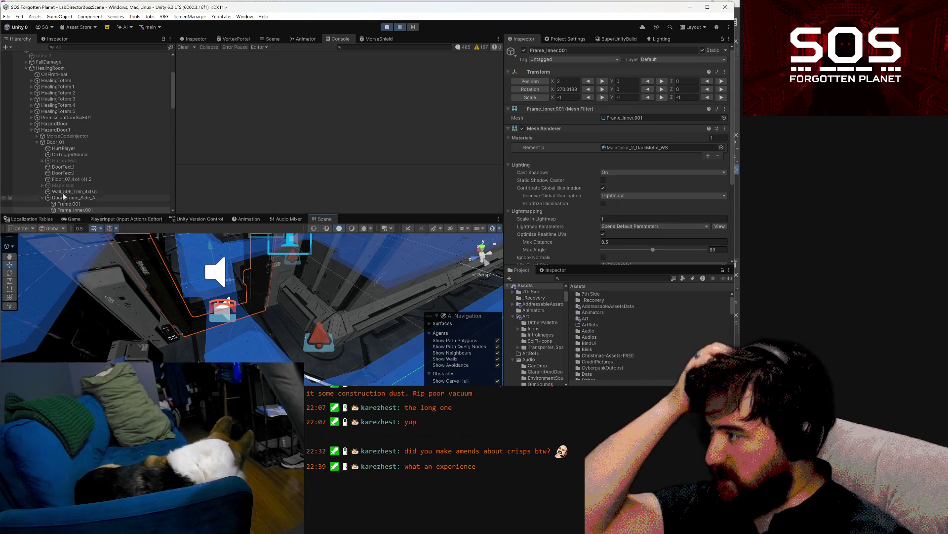
click(59, 142)
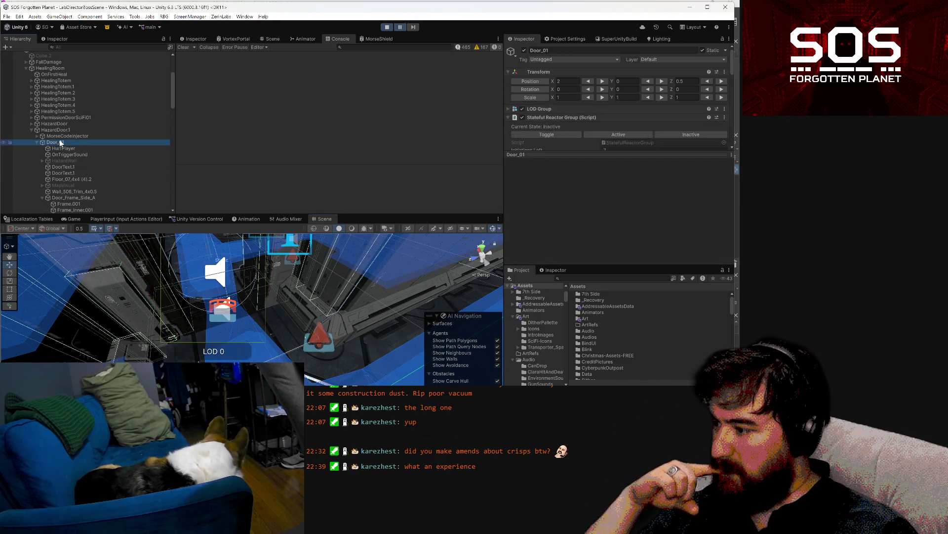
click(59, 129)
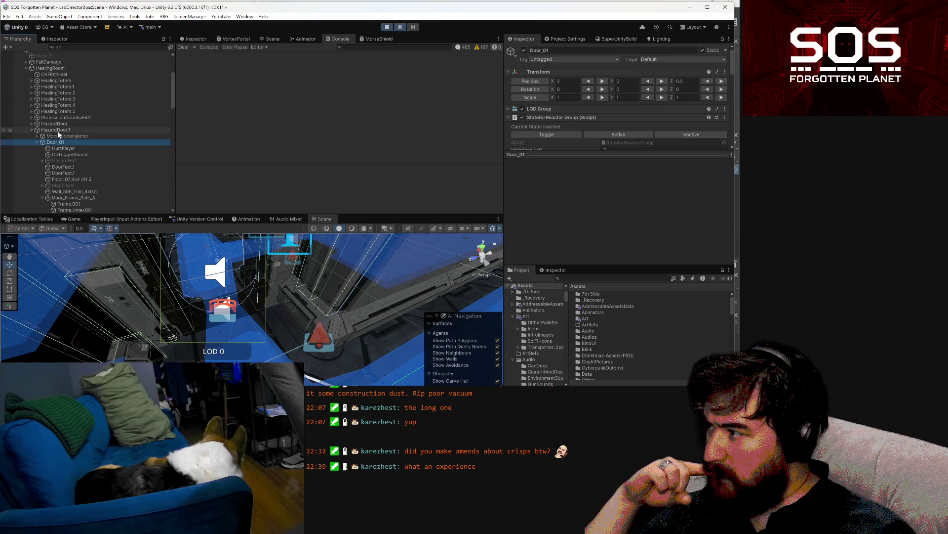
mouse_move(295, 322)
mouse_down()
mouse_move(262, 273)
mouse_move(265, 285)
mouse_up()
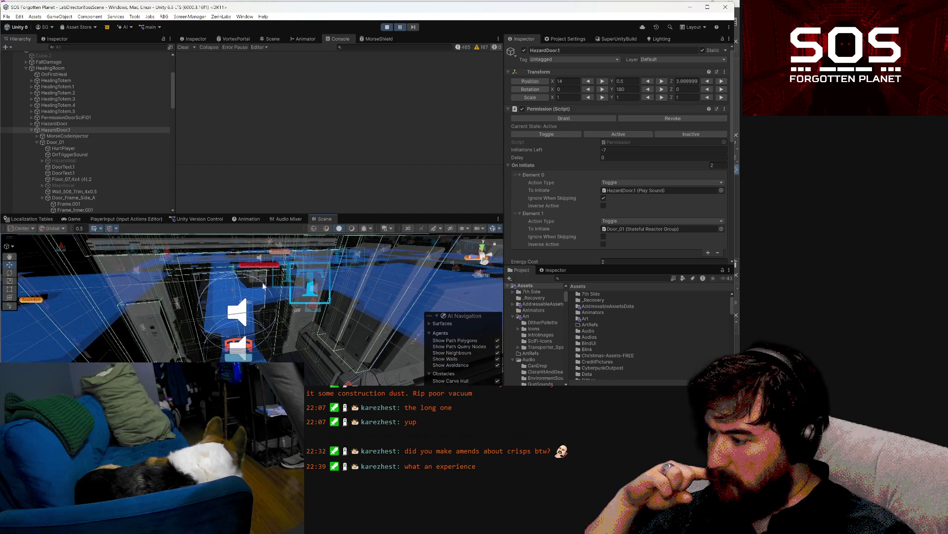
Step: Inspect MorseCodeInjector and Door_01, then collapse Door_01 and select DoorBreak
click(75, 137)
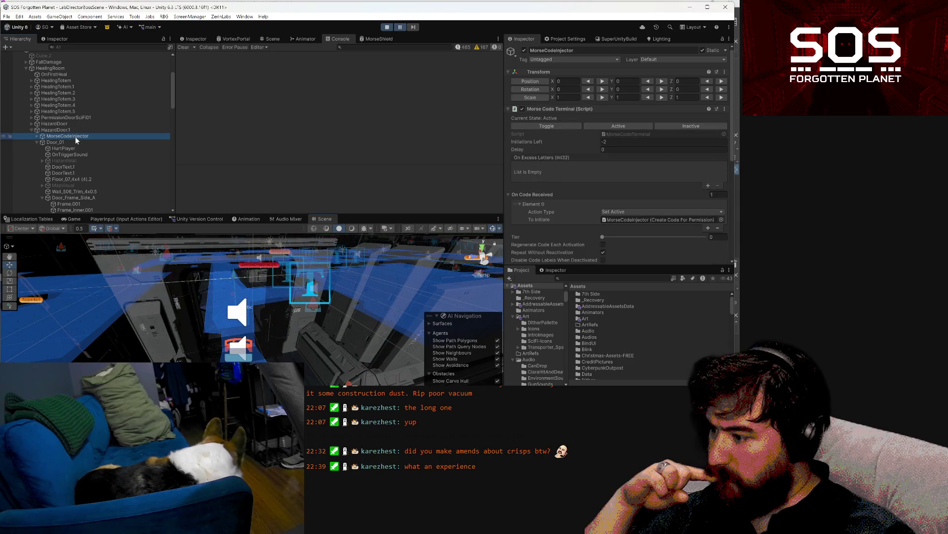
click(44, 143)
click(37, 142)
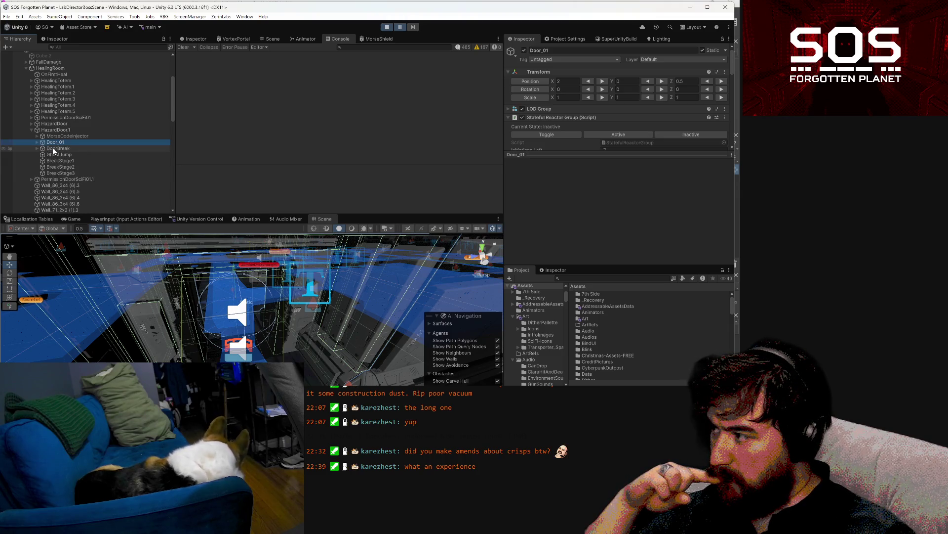
click(54, 149)
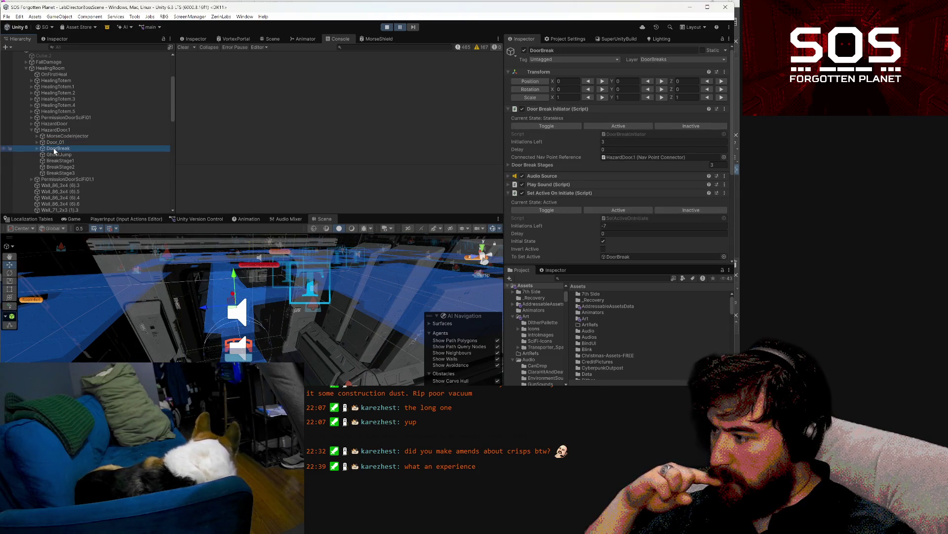
Step: Copy DoorBreak's Dynamic Obstacle component (Update Error 1, Check Time 0.2) and re-expand it
scroll(556, 173, down, 5)
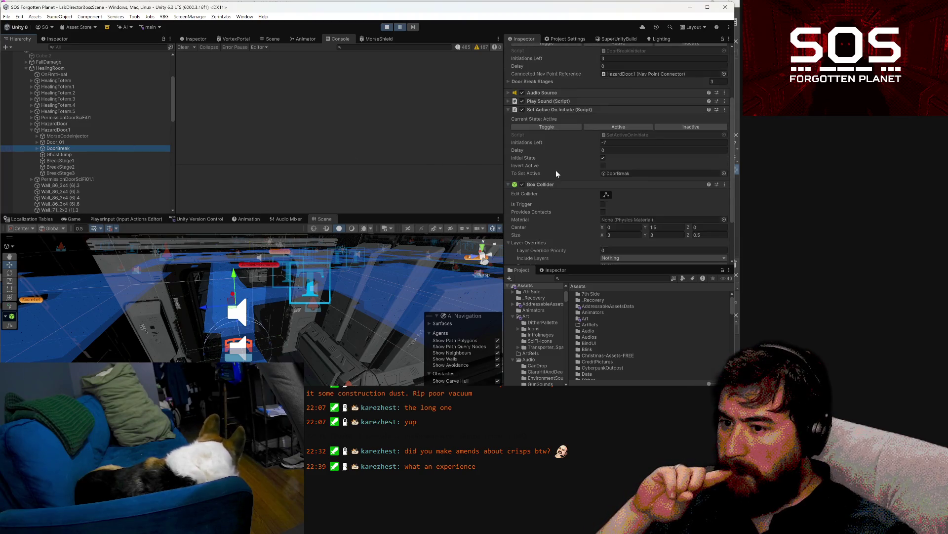
scroll(556, 174, down, 3)
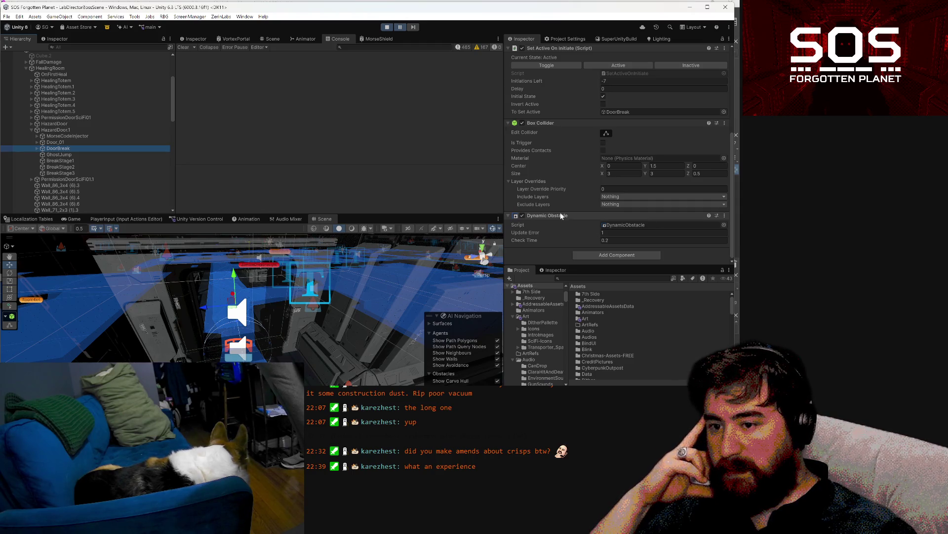
right_click(561, 216)
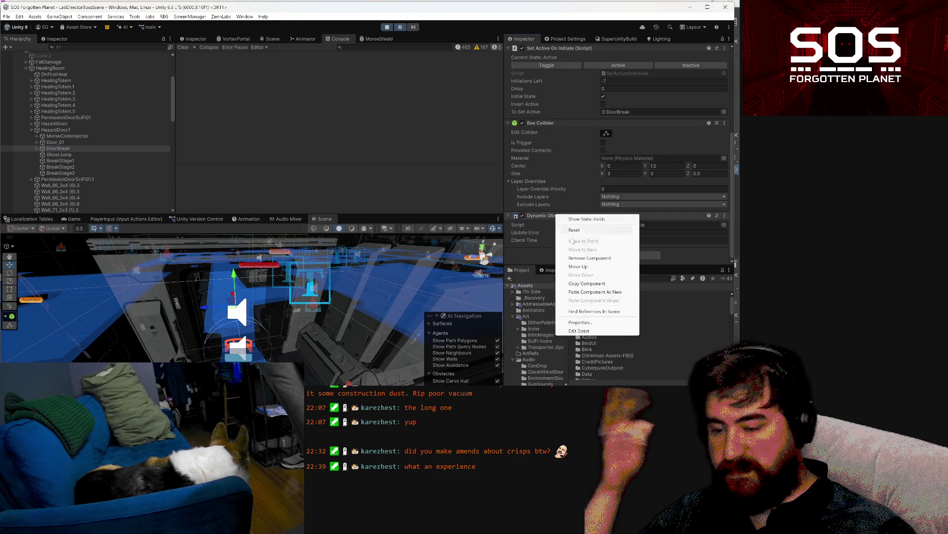
click(542, 218)
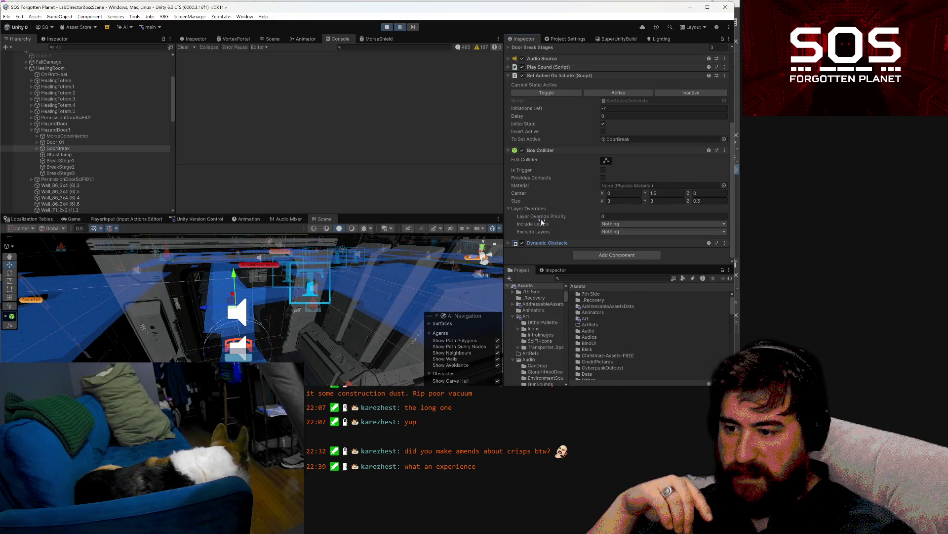
right_click(542, 243)
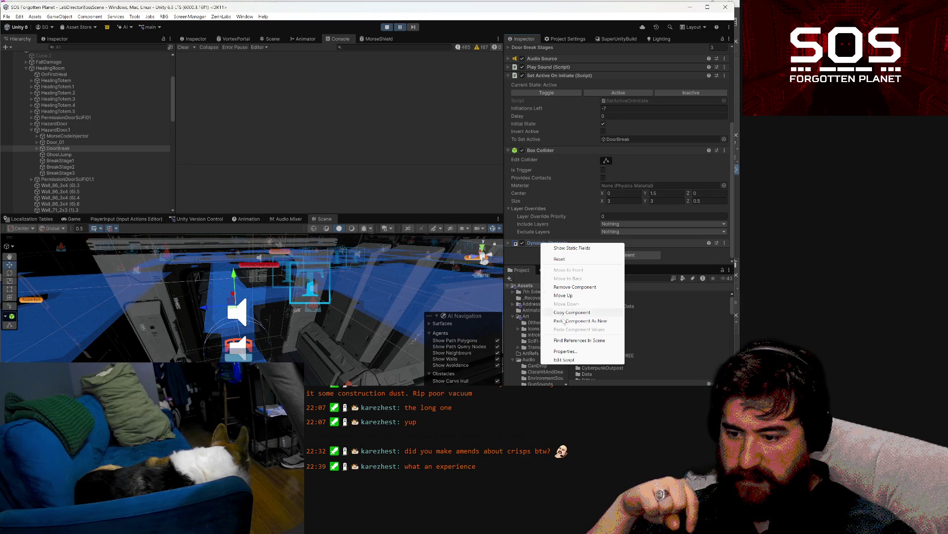
click(567, 313)
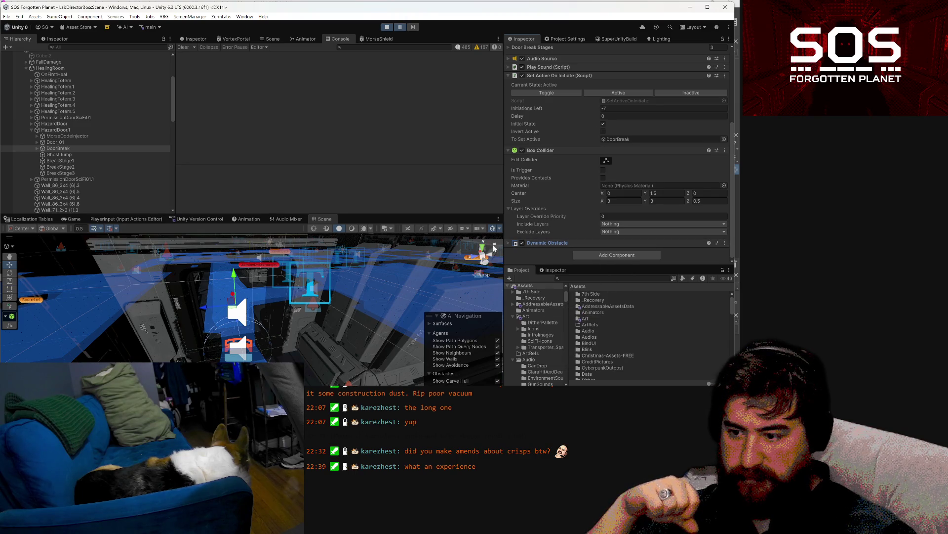
click(509, 242)
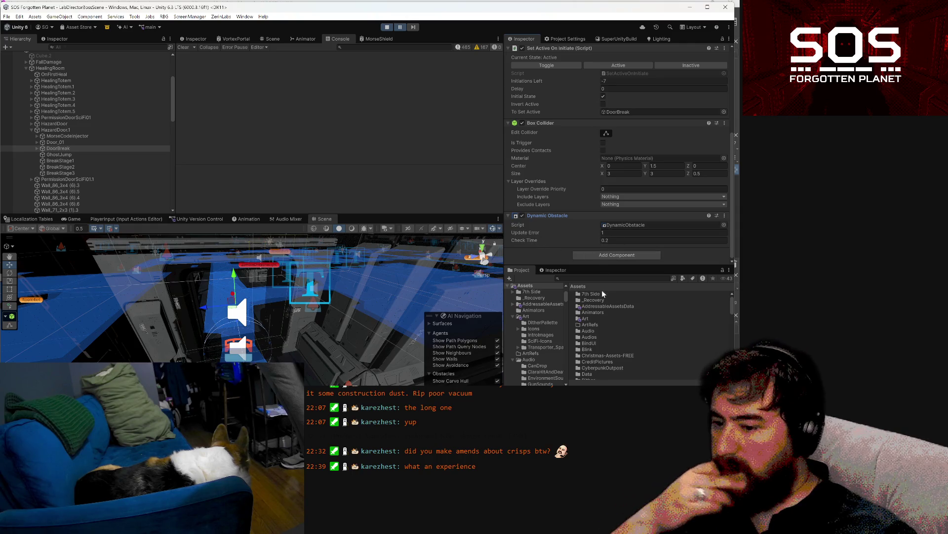
Step: Search the project for 'hazard' and open the HazardDoor prefab, zooming in on it
click(593, 277)
text(ha)
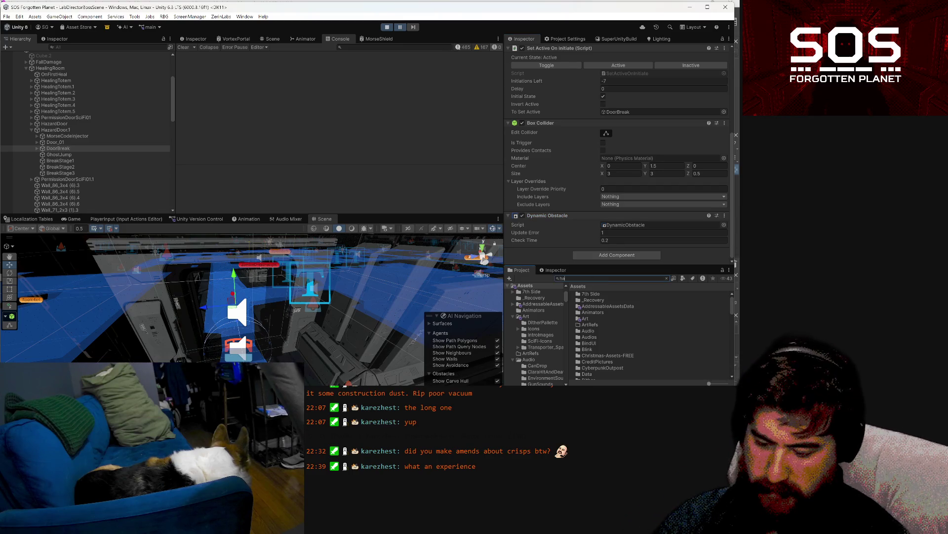
text(zard)
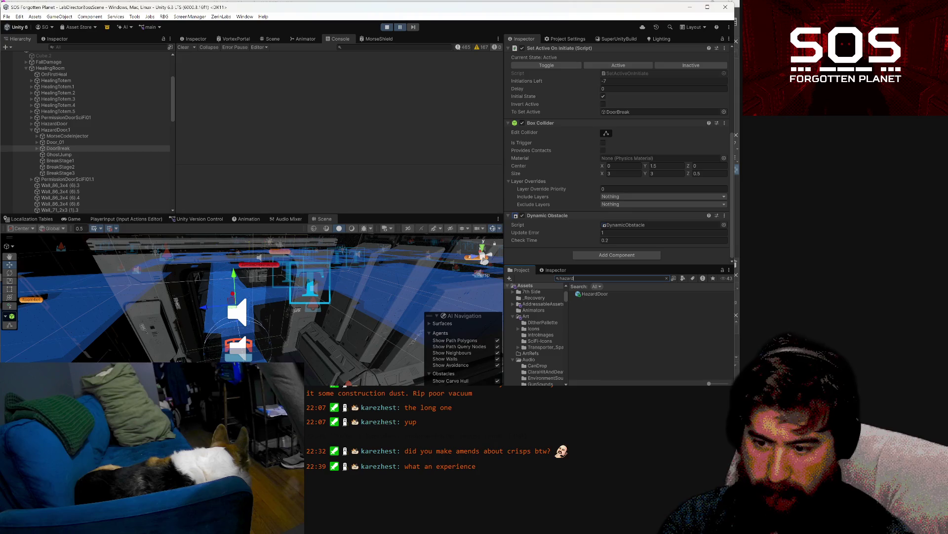
double_click(604, 294)
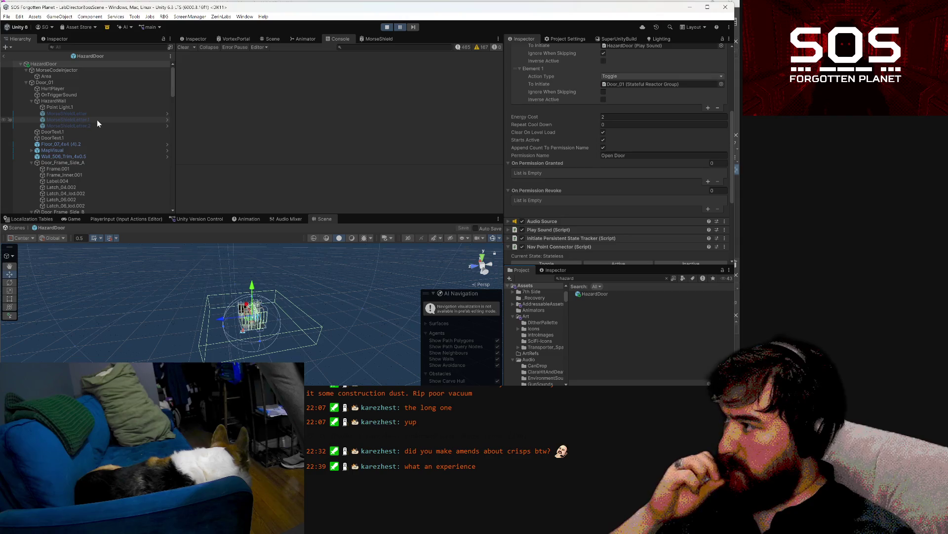
mouse_move(344, 346)
mouse_down()
mouse_move(465, 352)
mouse_move(499, 336)
mouse_up()
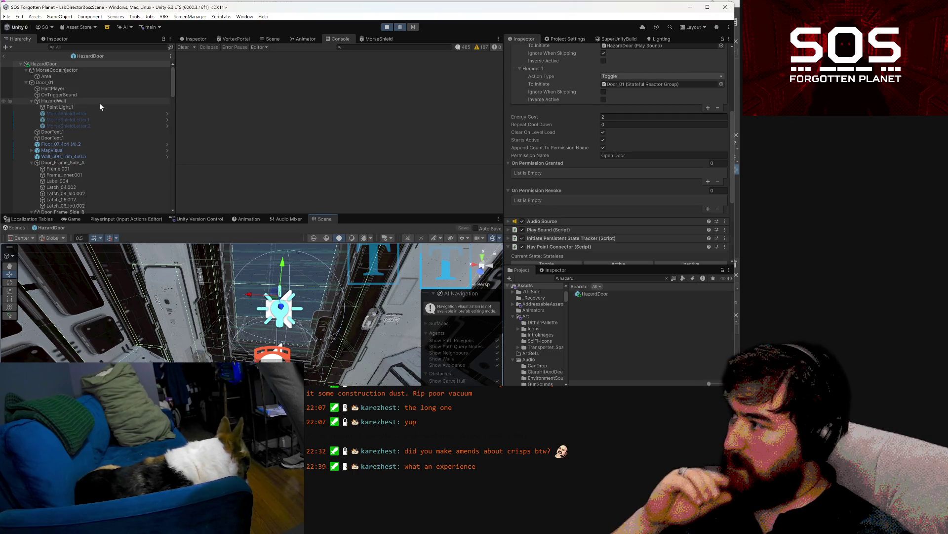
Step: Inspect HazardWall, then show all of Door_01's On Initiate Elements 0–3
click(97, 101)
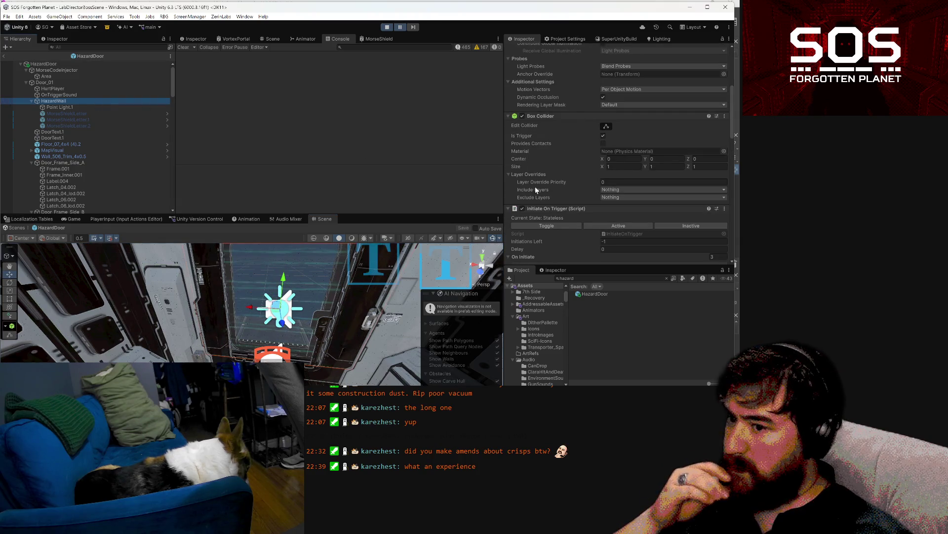
click(68, 82)
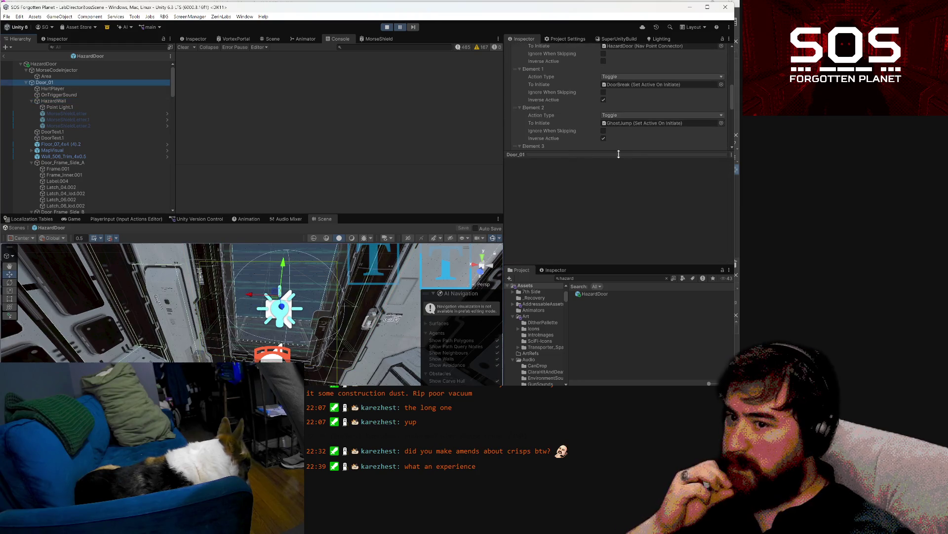
click(641, 154)
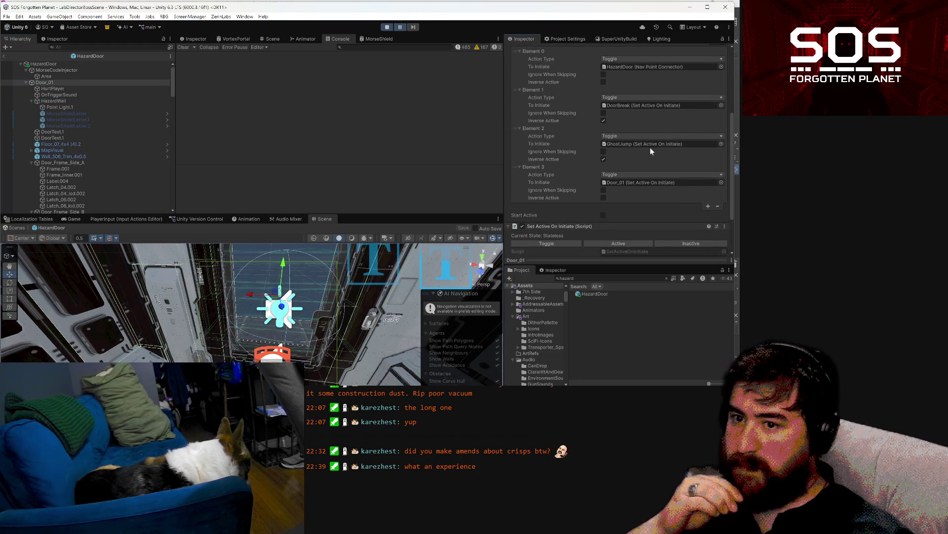
Step: Delete the GhostJump and DoorBreak elements from Door_01's On Initiate list
right_click(538, 127)
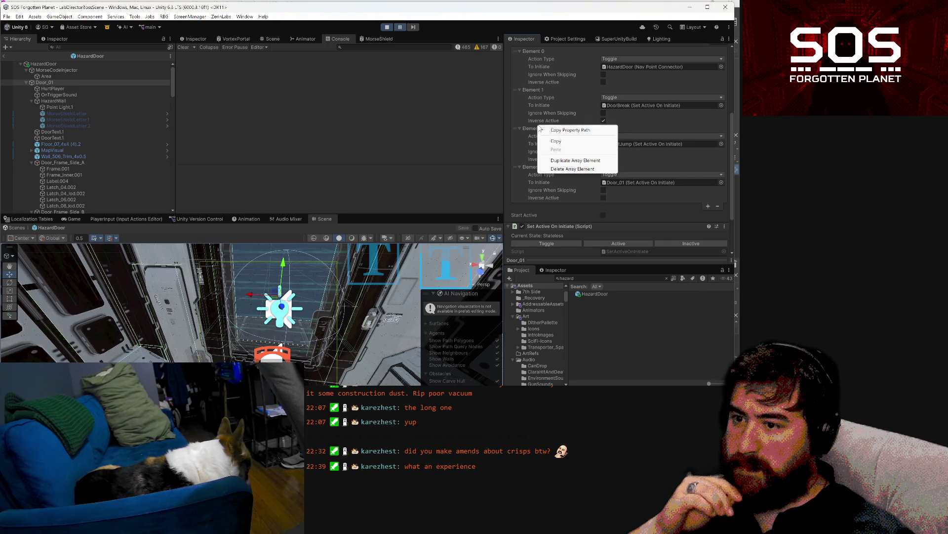
click(575, 169)
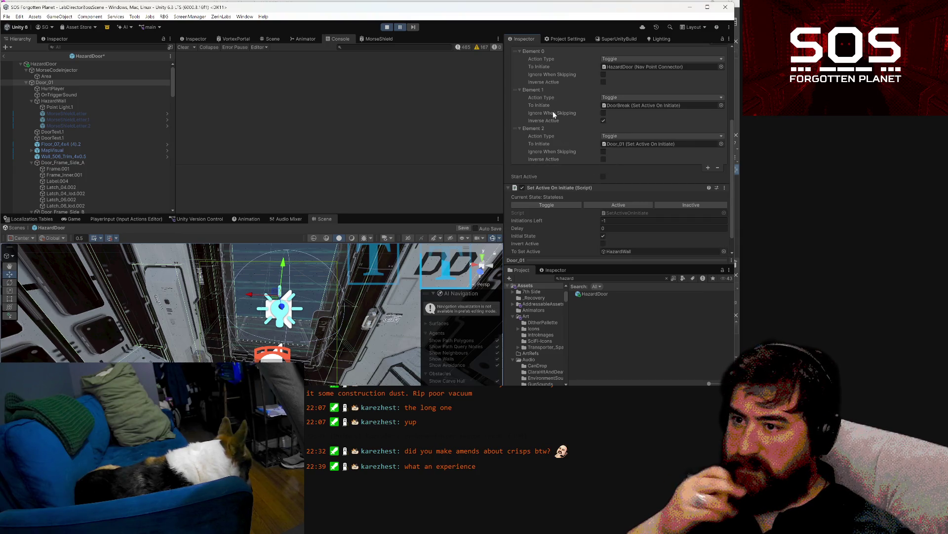
right_click(535, 90)
click(571, 135)
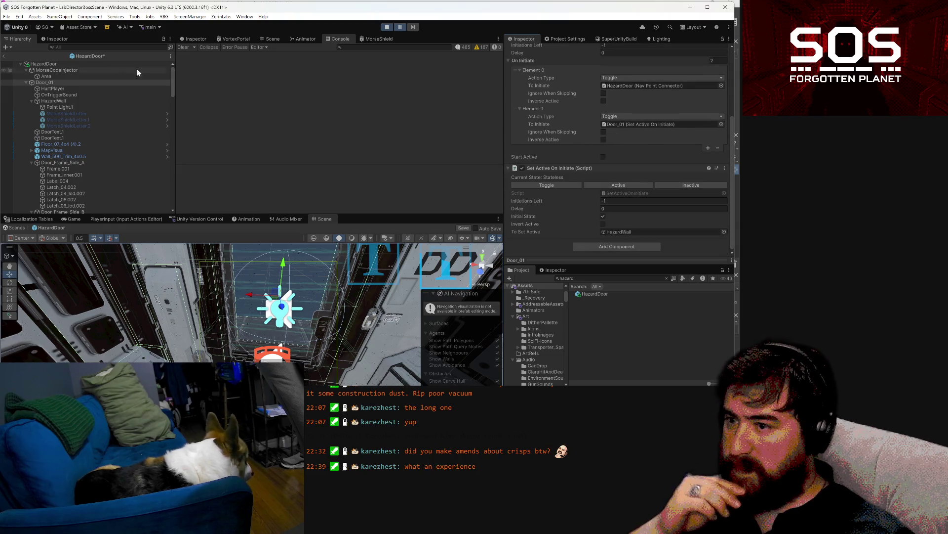
Step: Delete the DoorBreak and GhostJump objects from the prefab hierarchy
scroll(54, 133, down, 10)
scroll(63, 138, down, 10)
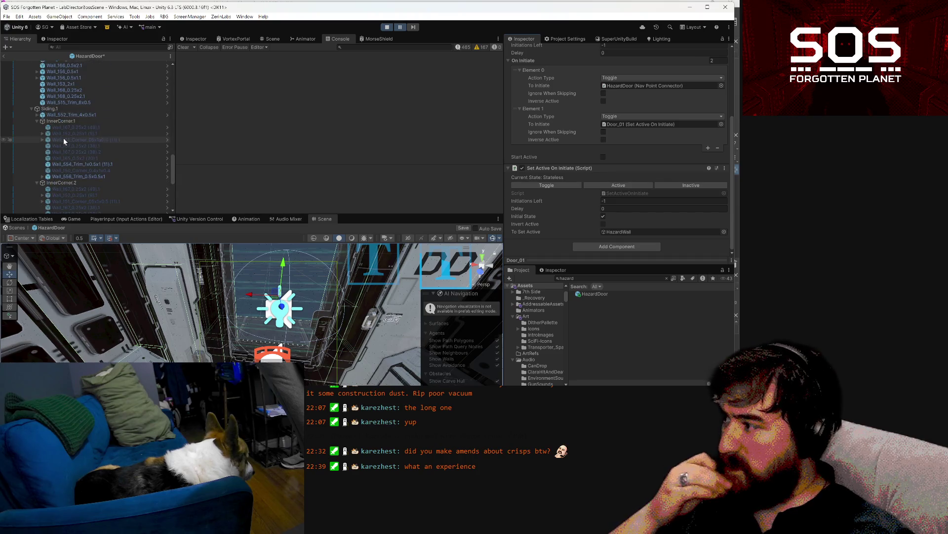
click(66, 168)
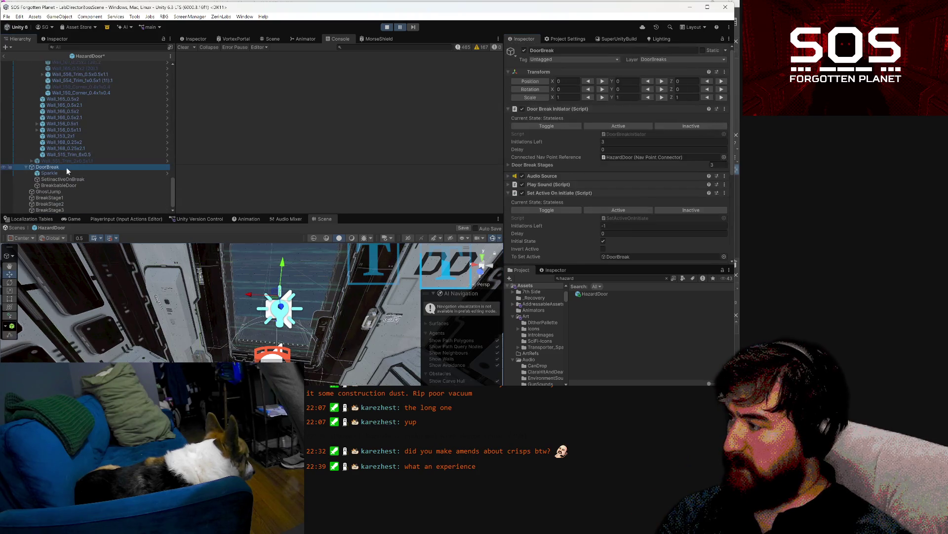
ctrl+click(52, 191)
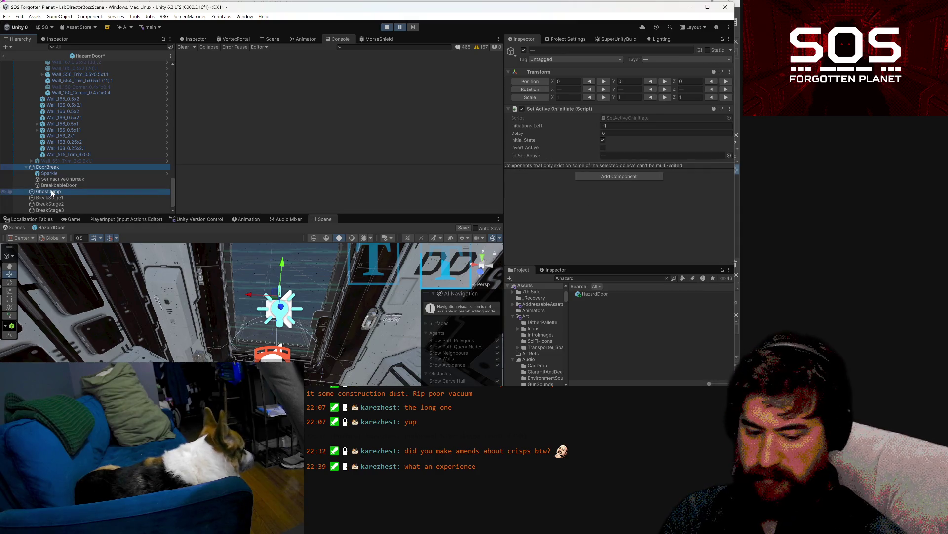
key(Delete)
Step: Delete BreakStage1–3 and save the HazardDoor prefab
click(49, 198)
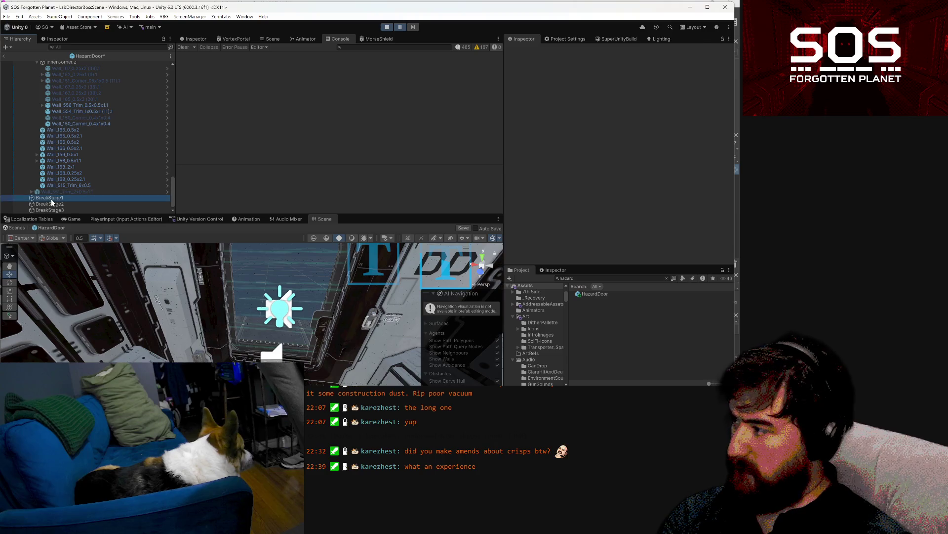
shift+click(49, 211)
key(Delete)
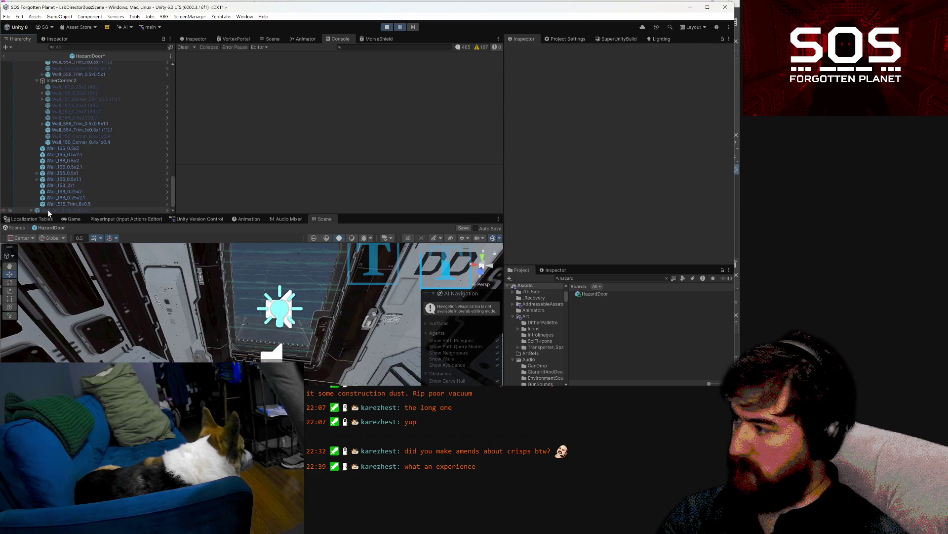
scroll(124, 165, up, 10)
scroll(119, 154, up, 10)
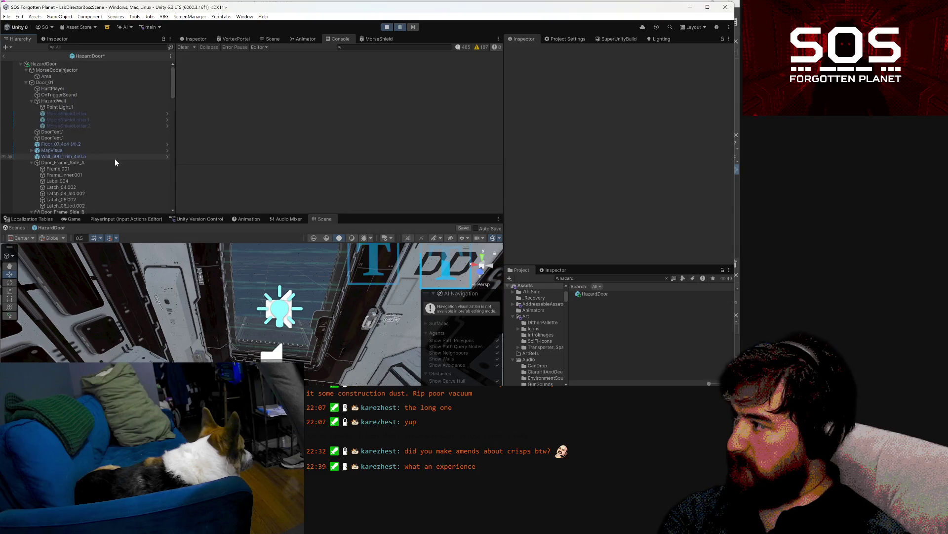
key(ctrl+s)
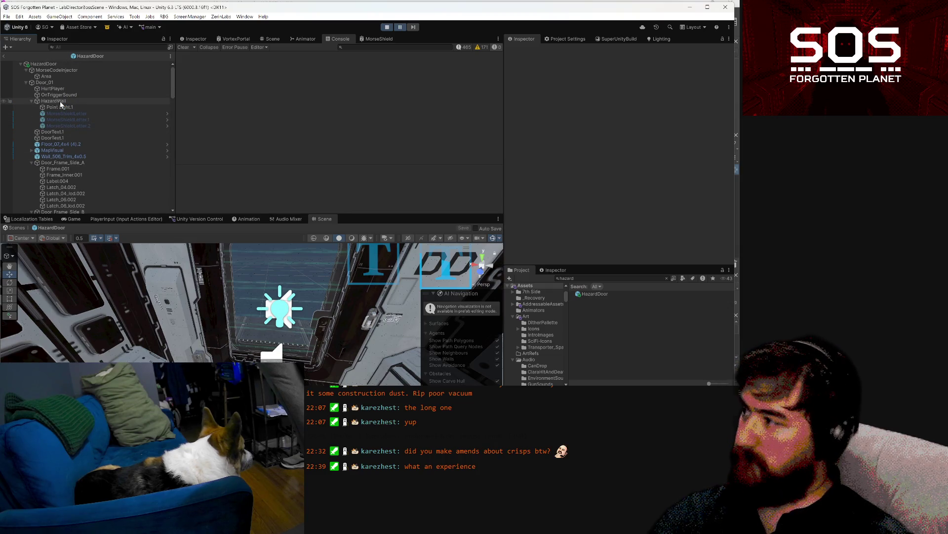
Step: Paste the copied Dynamic Obstacle as a new component on HazardWall below its Rigidbody
click(62, 101)
scroll(563, 236, down, 10)
scroll(563, 237, down, 10)
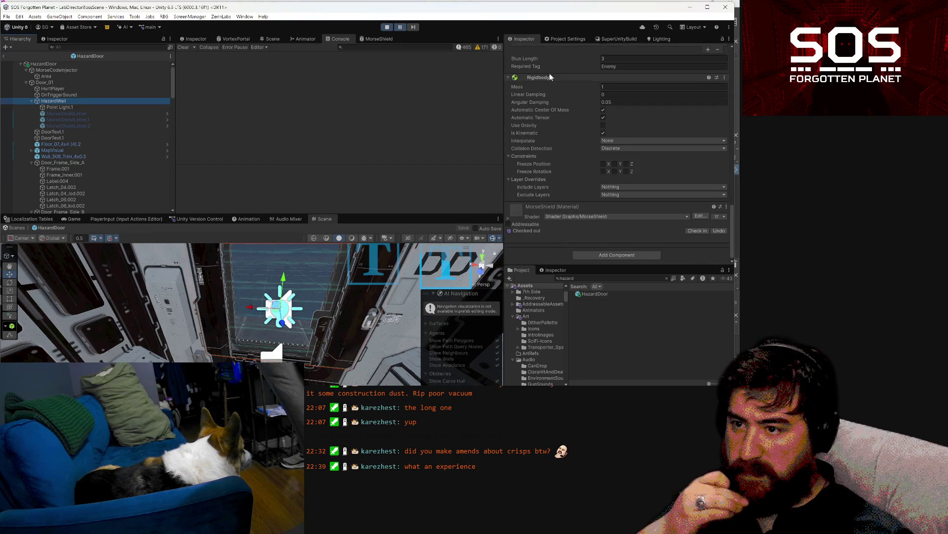
right_click(551, 77)
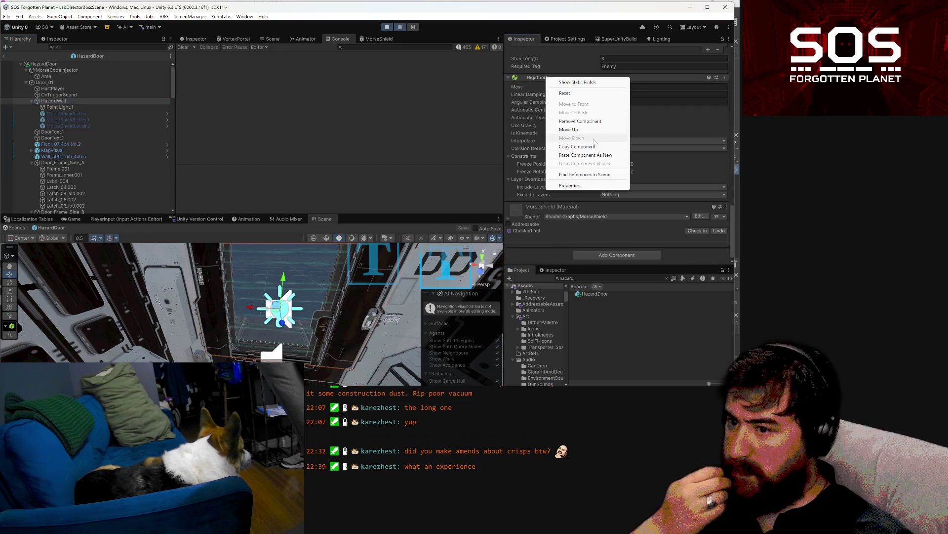
click(604, 155)
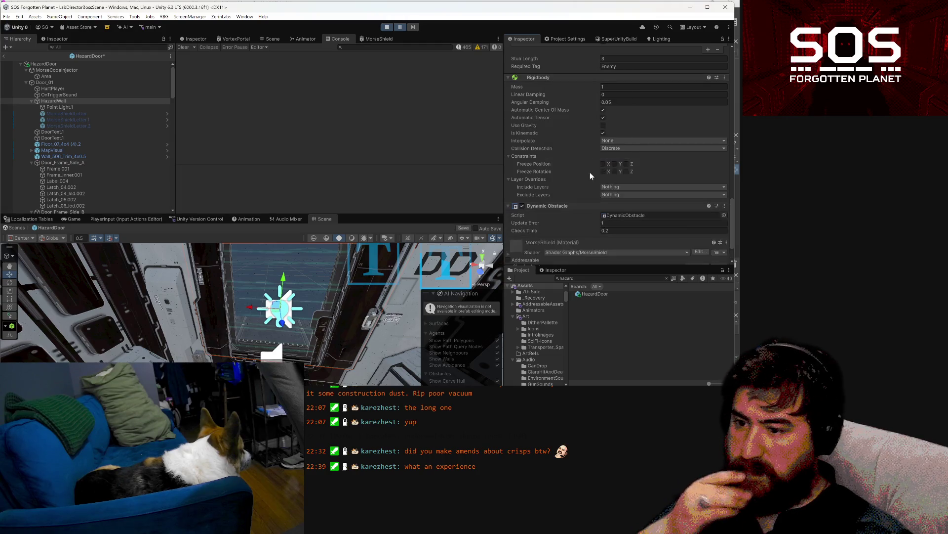
scroll(590, 176, down, 2)
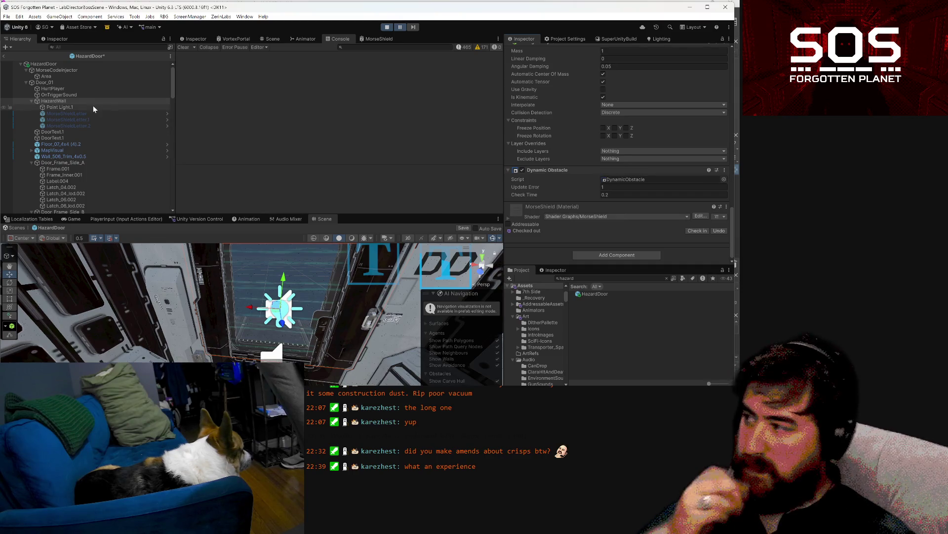
click(77, 83)
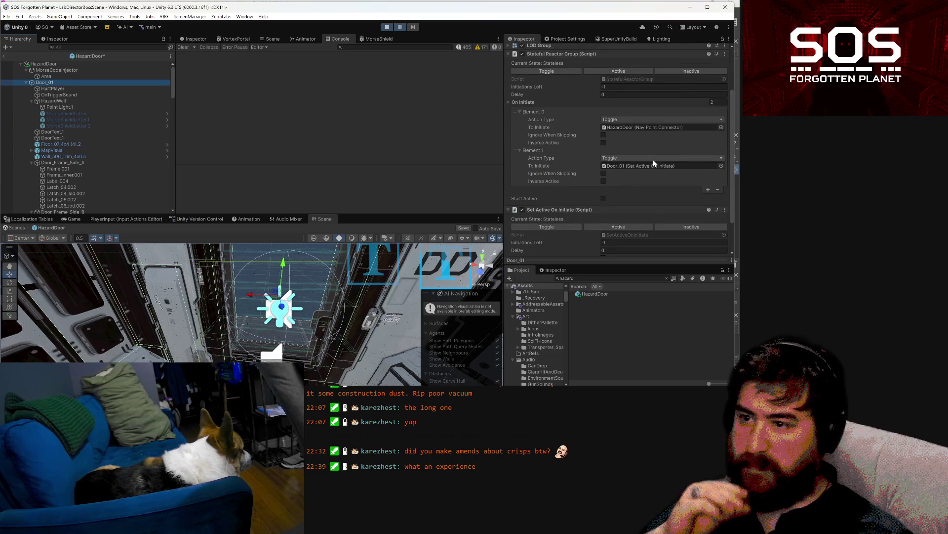
Step: Follow MorseCodeInjector's Permission reference to HazardDoor and view its Open Door permission (Energy Cost 2)
scroll(626, 162, up, 2)
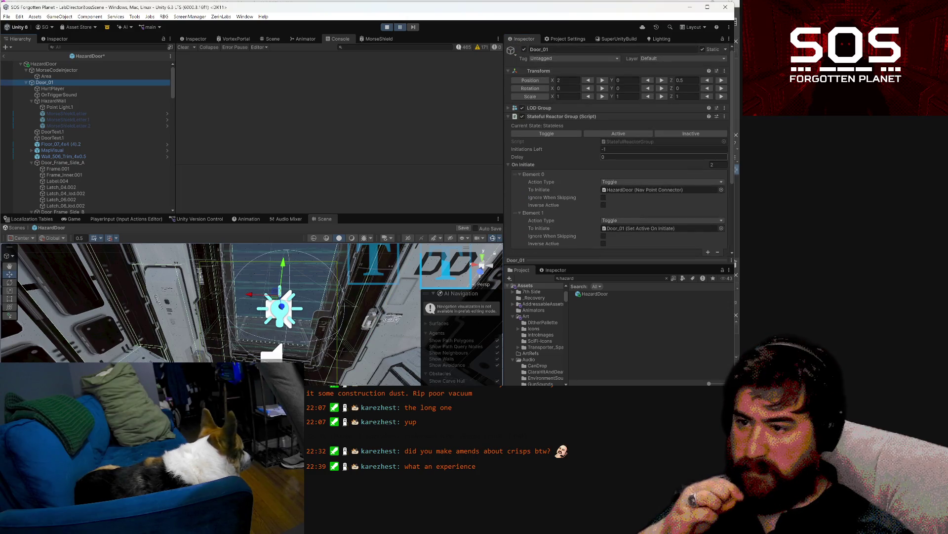
click(76, 70)
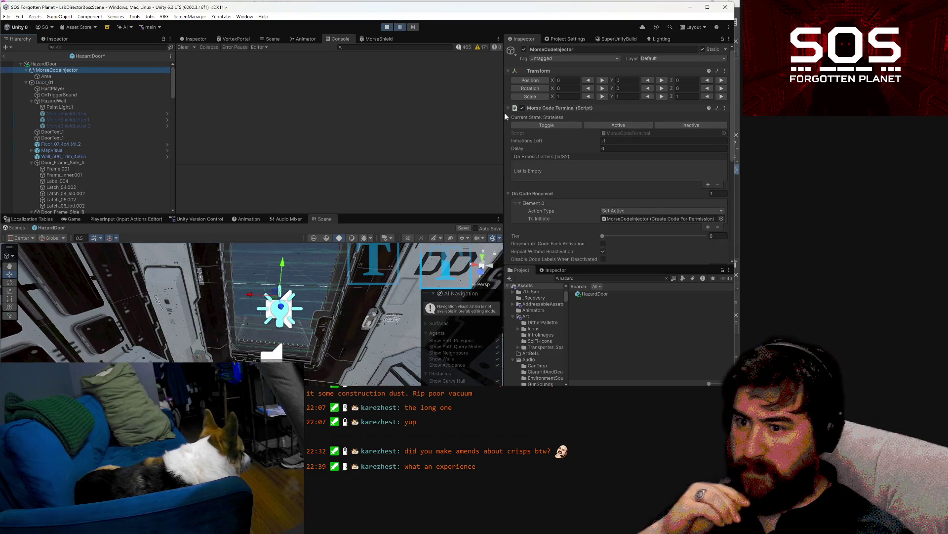
scroll(575, 137, down, 5)
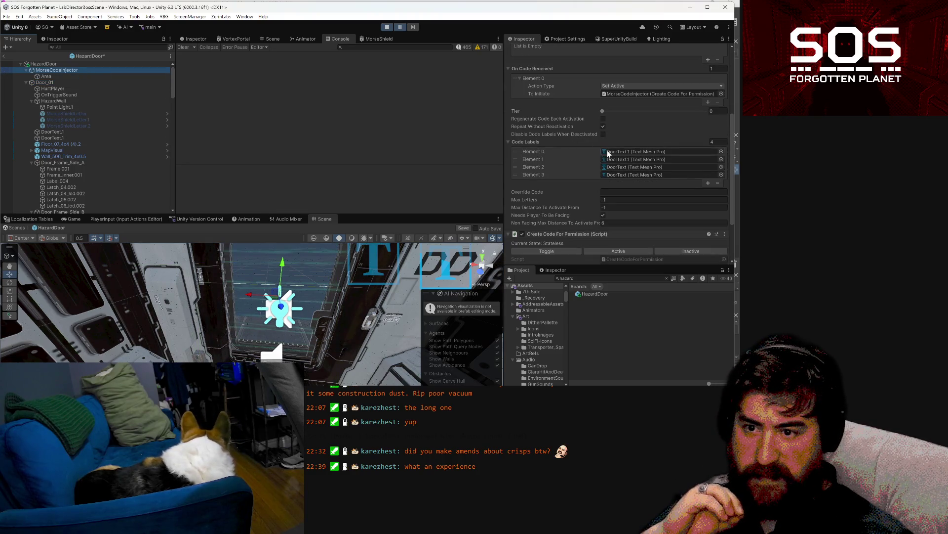
scroll(629, 163, down, 3)
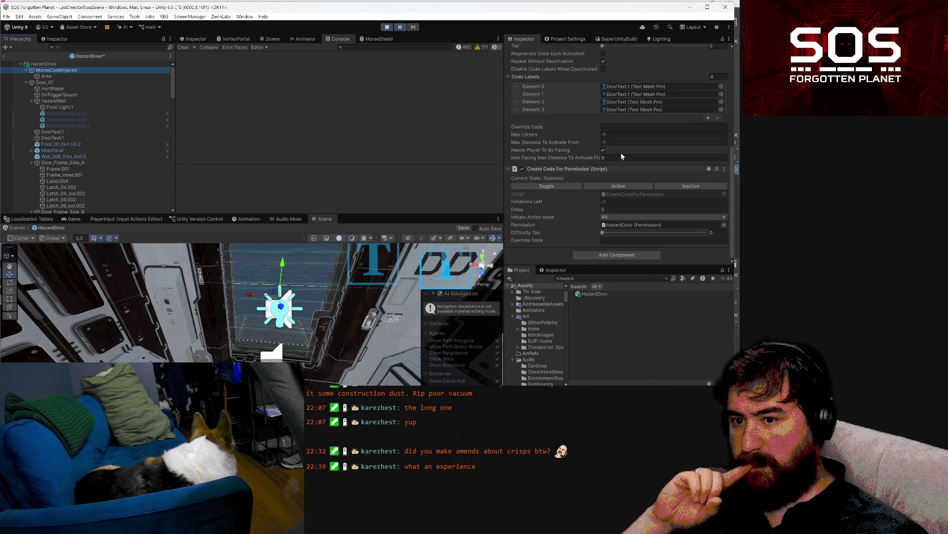
scroll(612, 181, up, 4)
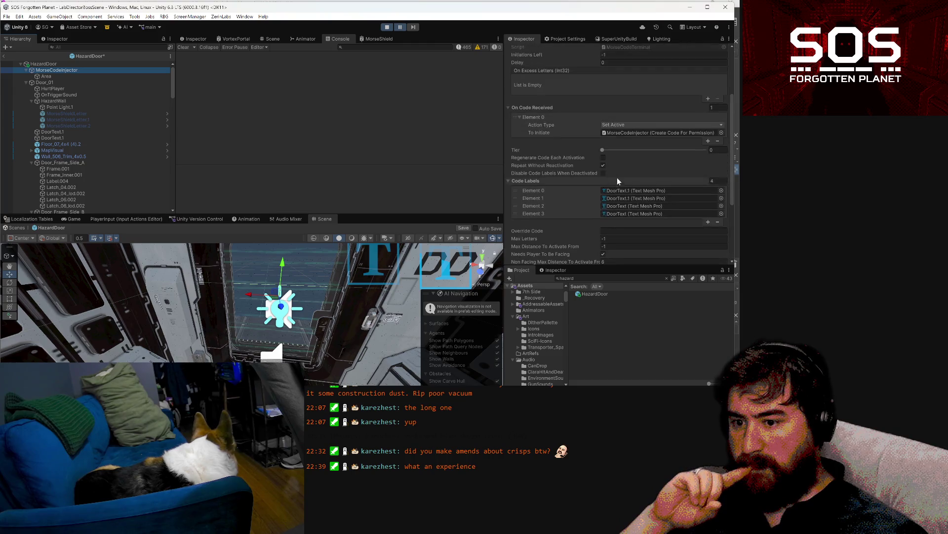
click(629, 133)
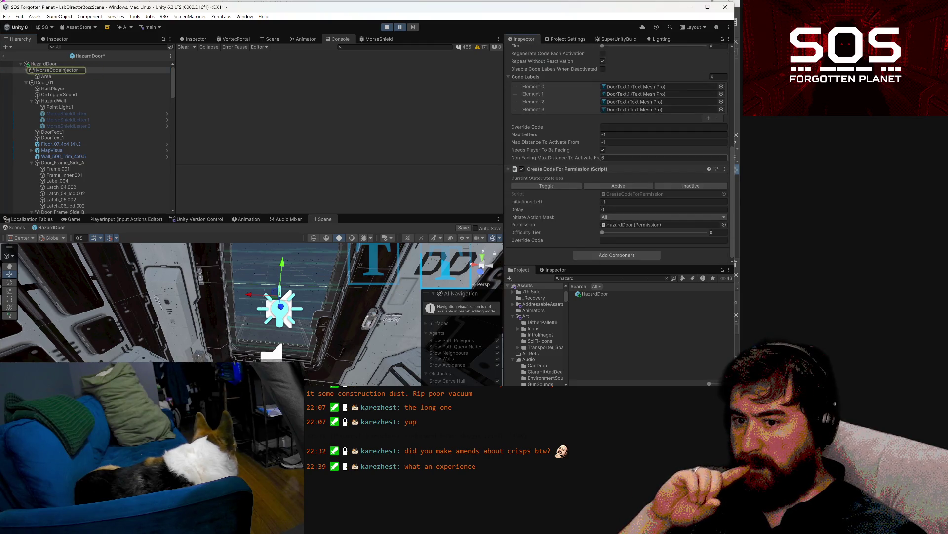
click(633, 224)
click(49, 64)
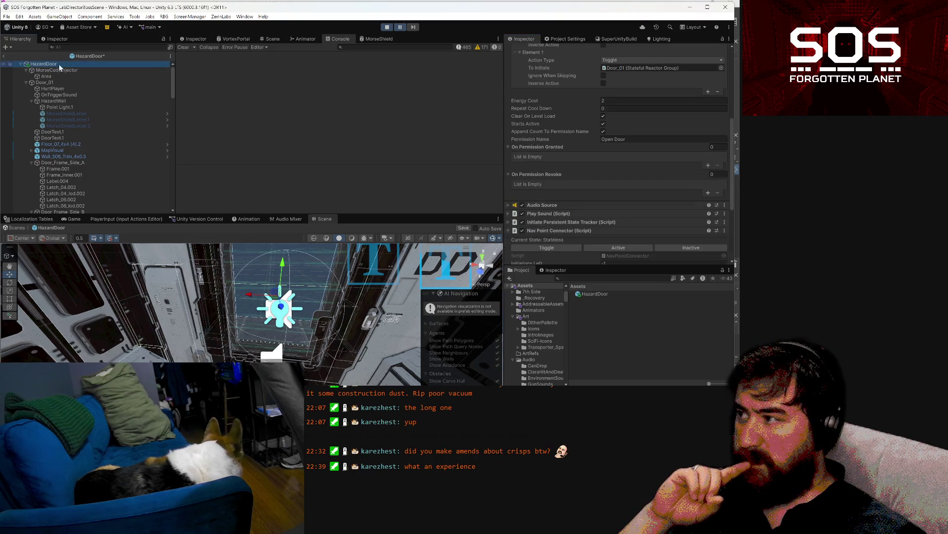
Step: Expand HazardDoor's Audio Source and locate its Gate_Open clip in Assets > Audio, leaving it unchanged
click(526, 207)
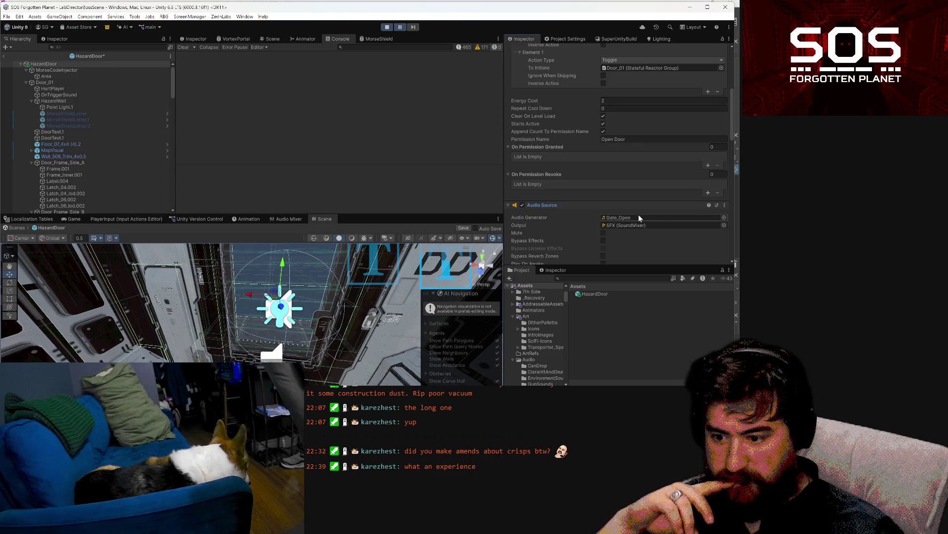
click(724, 217)
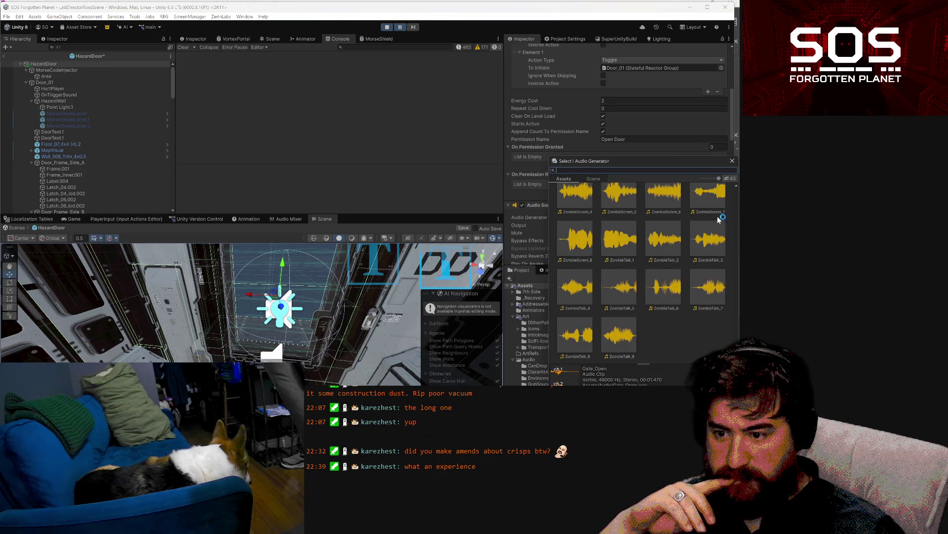
scroll(621, 213, up, 2)
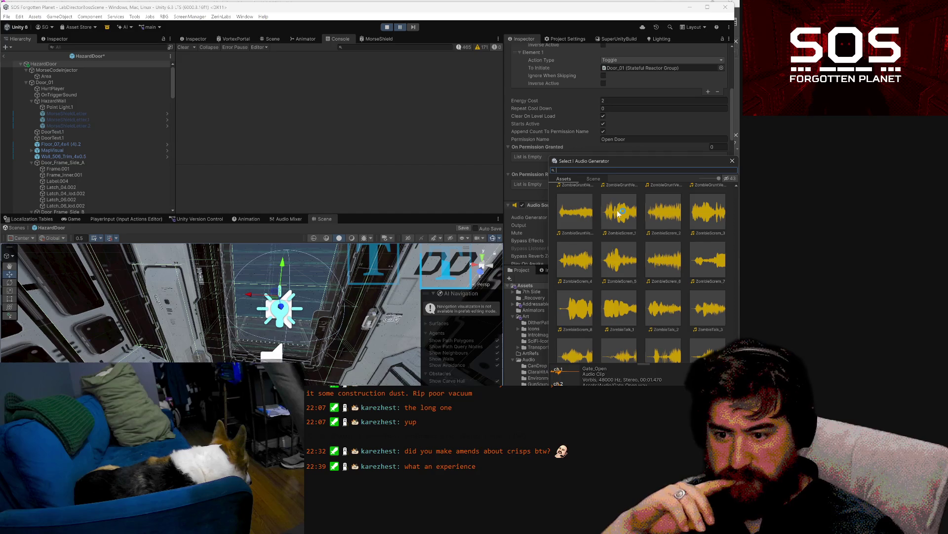
scroll(666, 196, up, 3)
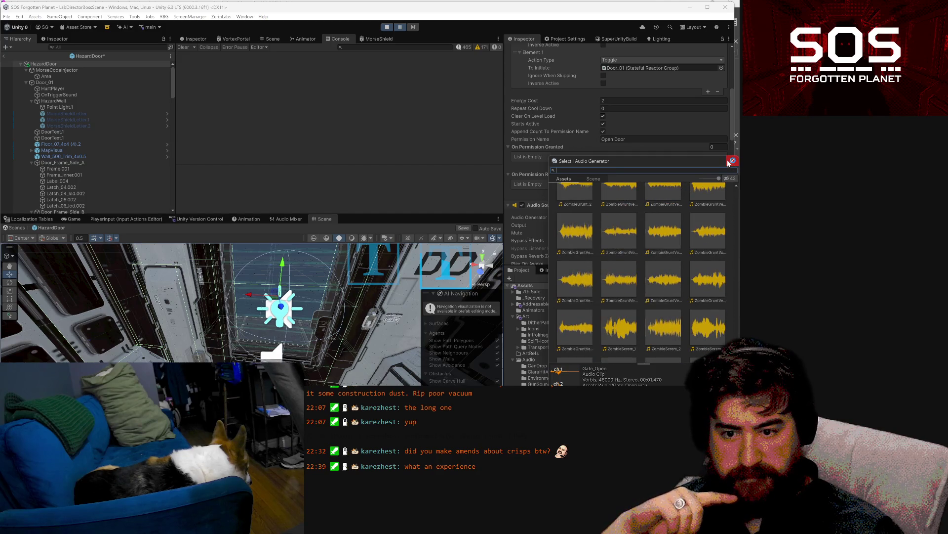
key(Escape)
click(634, 218)
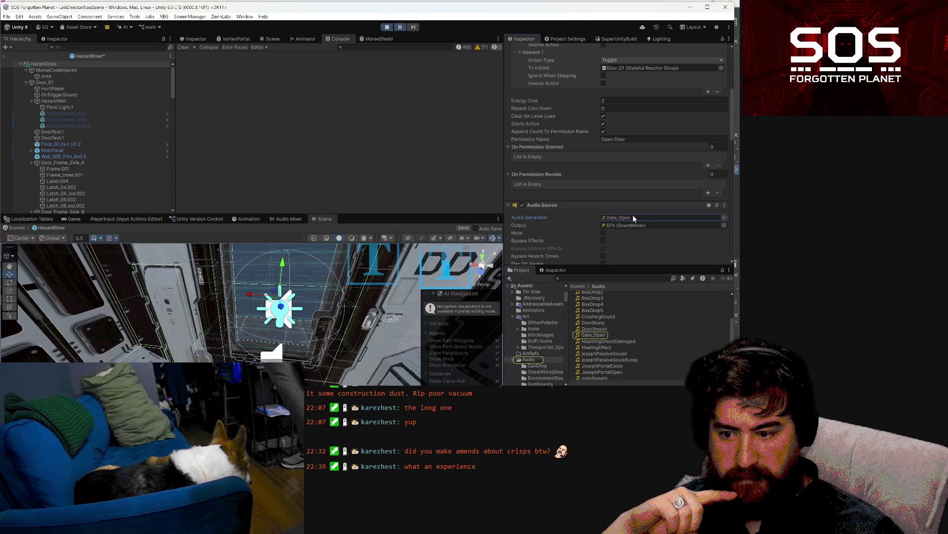
scroll(615, 331, down, 1)
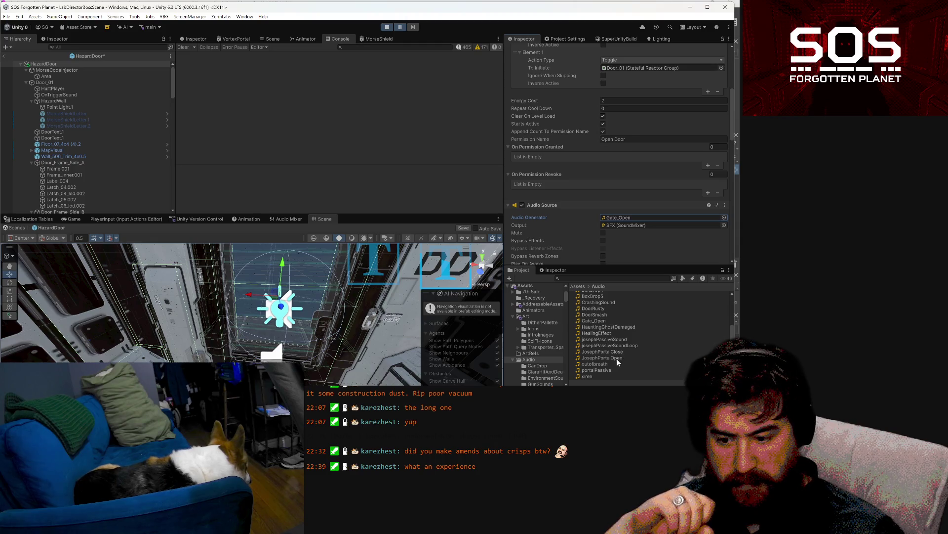
scroll(617, 363, up, 3)
scroll(614, 360, up, 1)
click(629, 281)
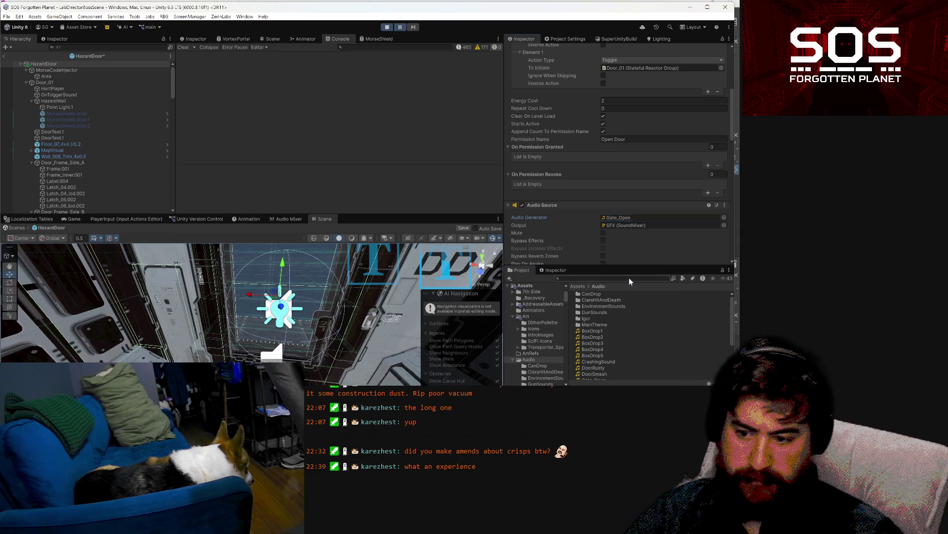
Step: Search the project for the flashlight clips and preview FlashLightOn
text(flashlight)
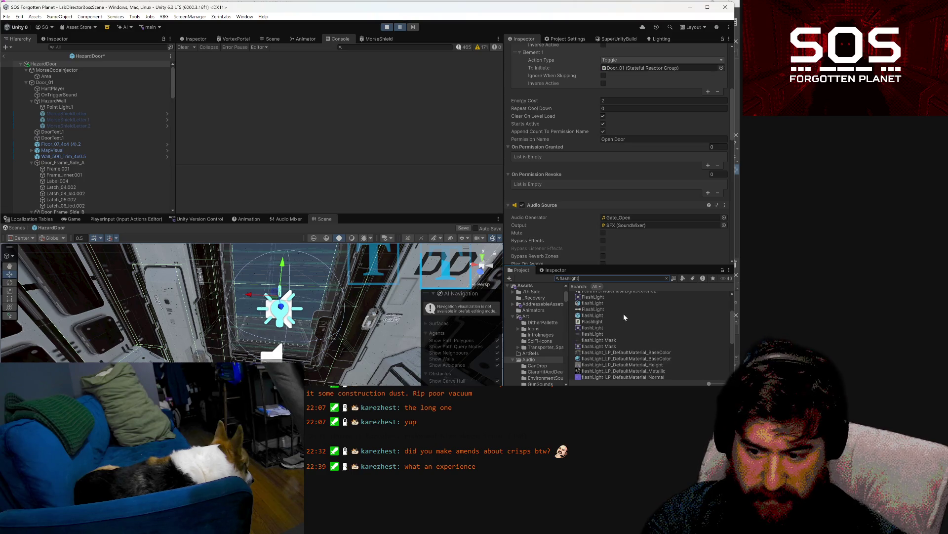
scroll(638, 319, down, 5)
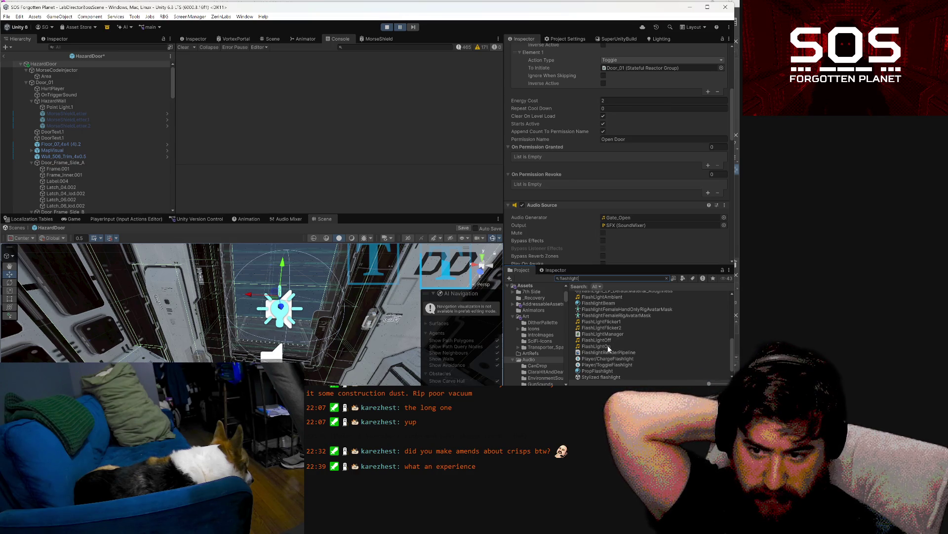
click(722, 39)
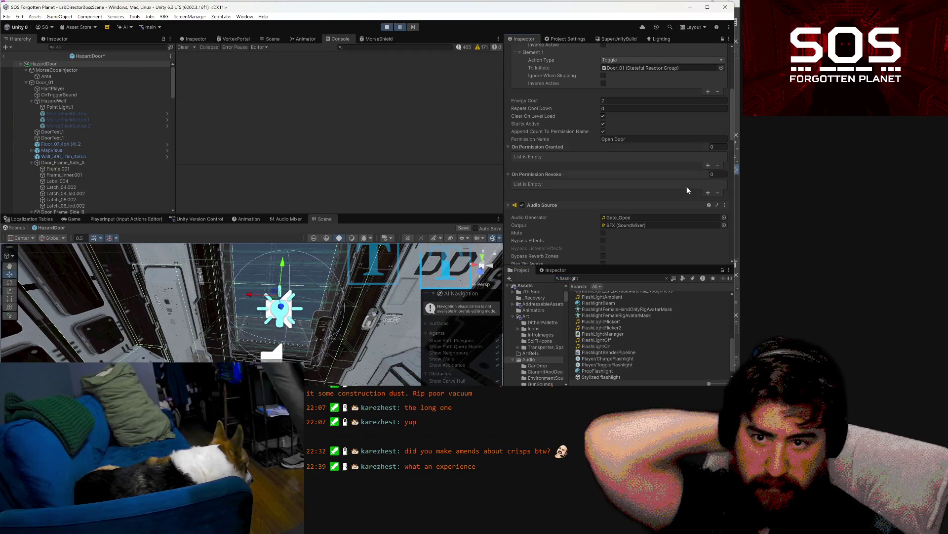
click(607, 346)
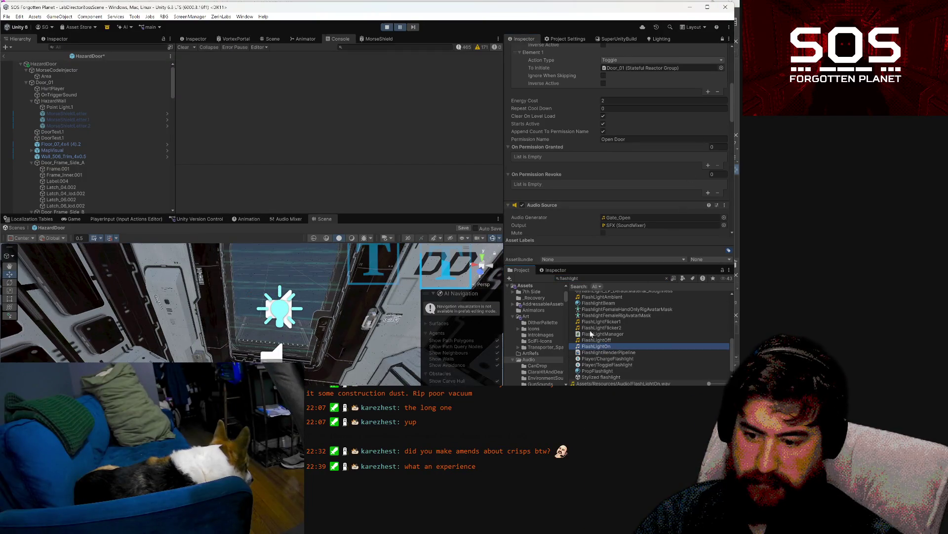
click(55, 38)
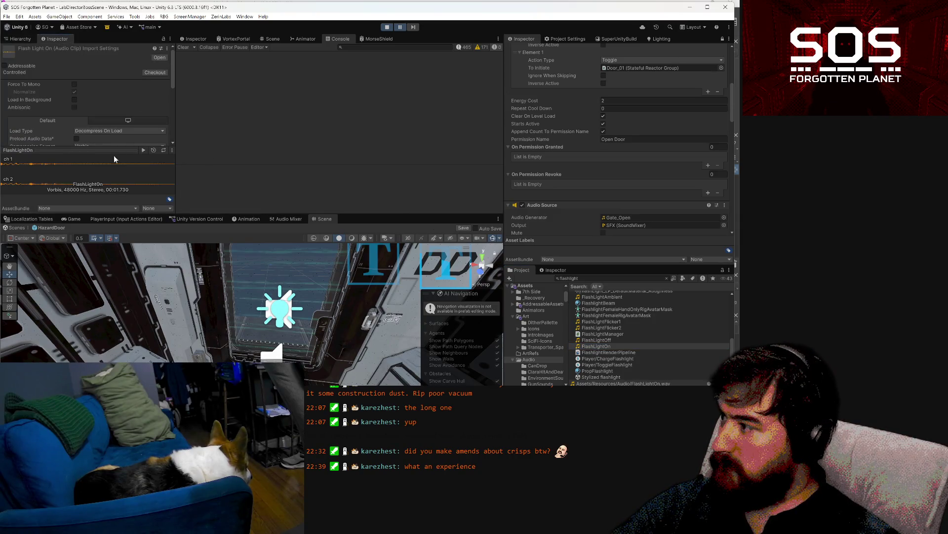
click(144, 150)
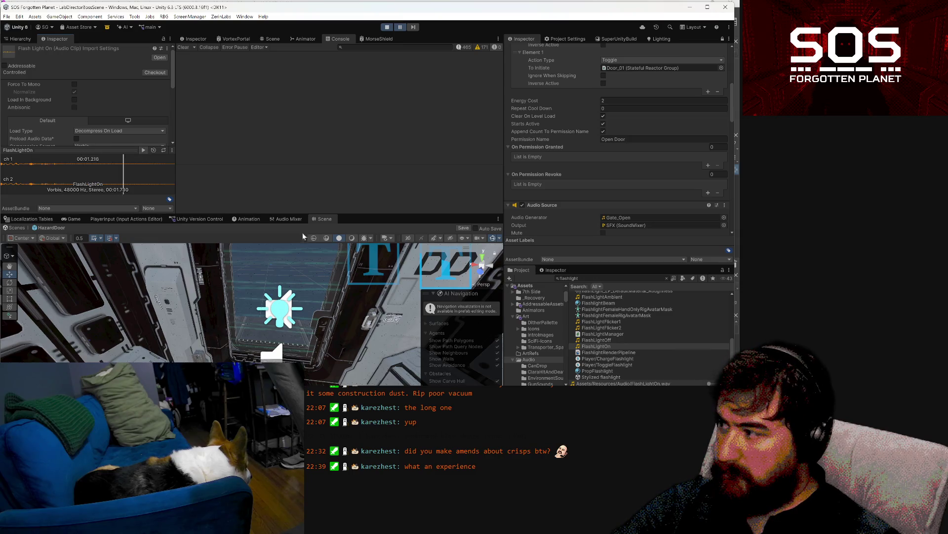
Step: Preview the FlashLightOff, FlashLightFlicker1 and FlashLightFlicker2 clips
click(597, 340)
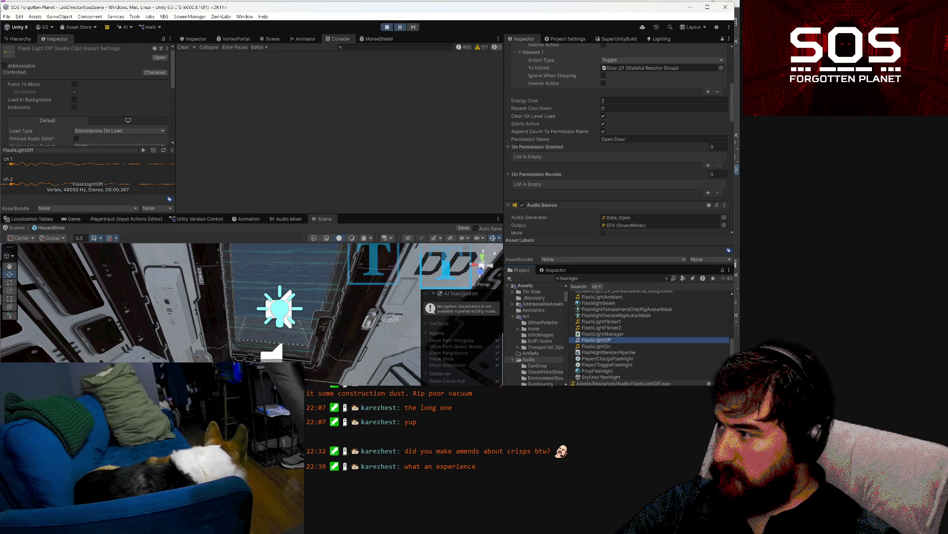
click(144, 150)
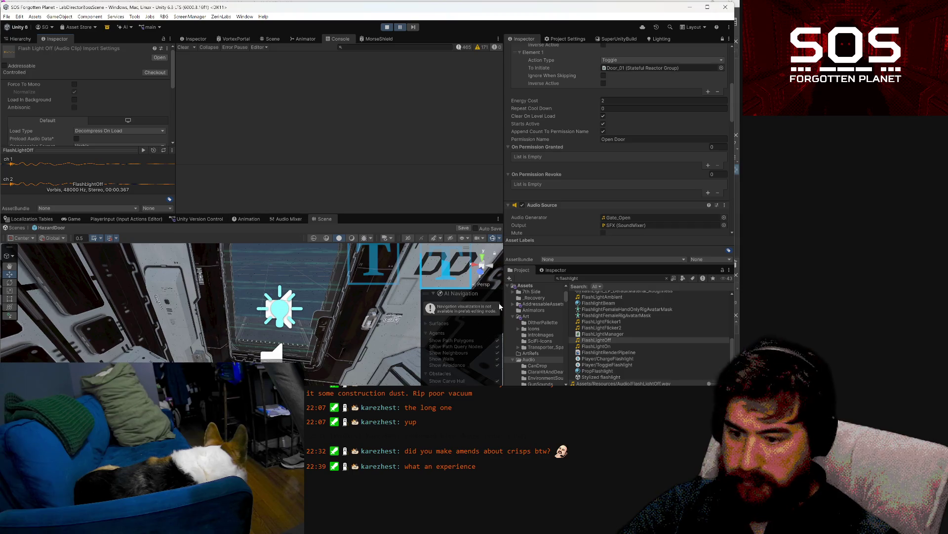
click(602, 321)
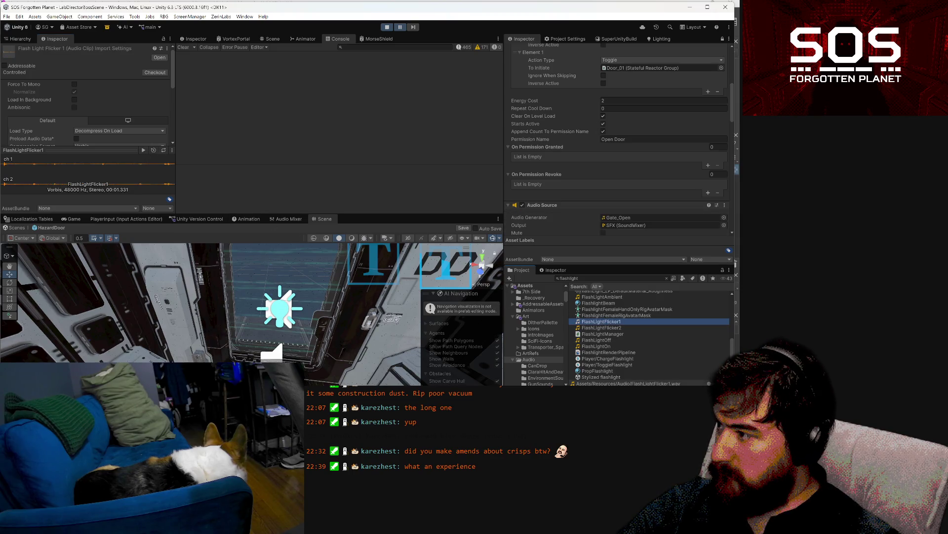
click(143, 151)
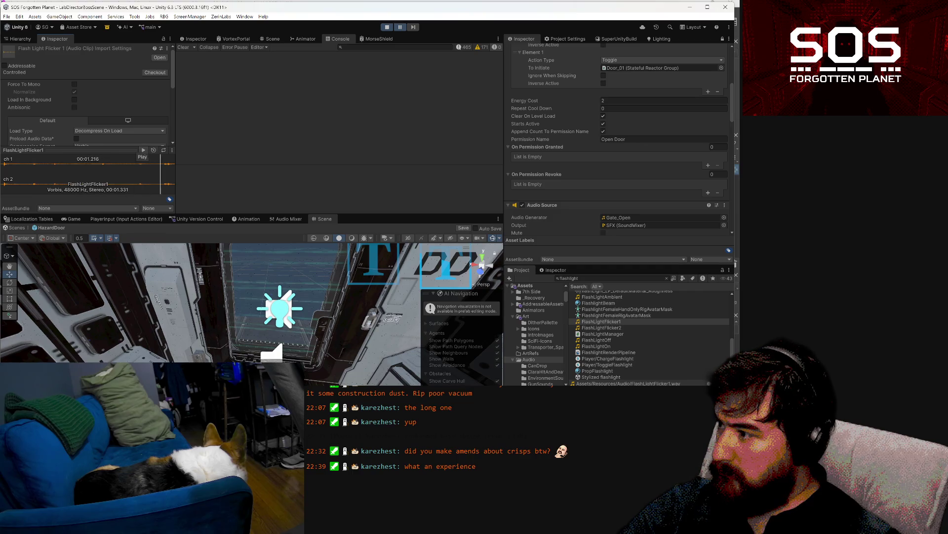
click(607, 328)
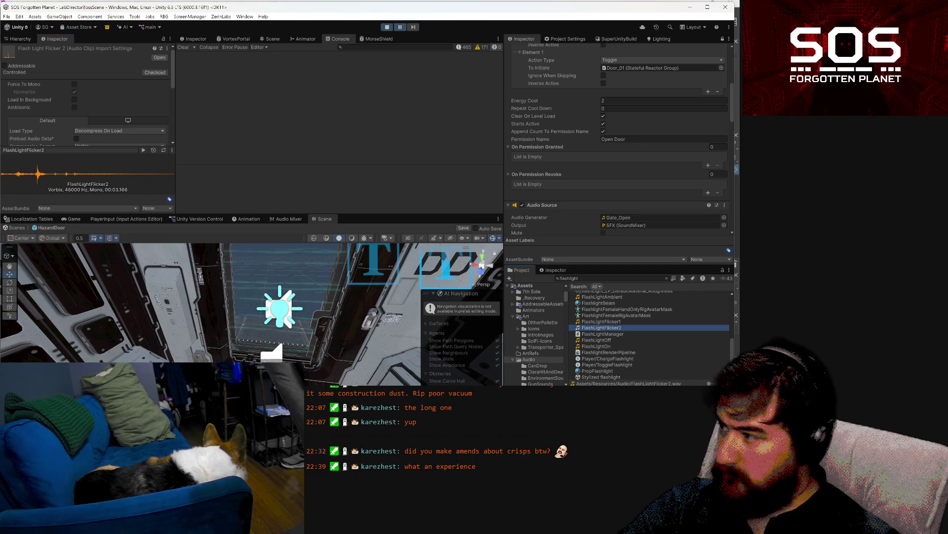
click(144, 151)
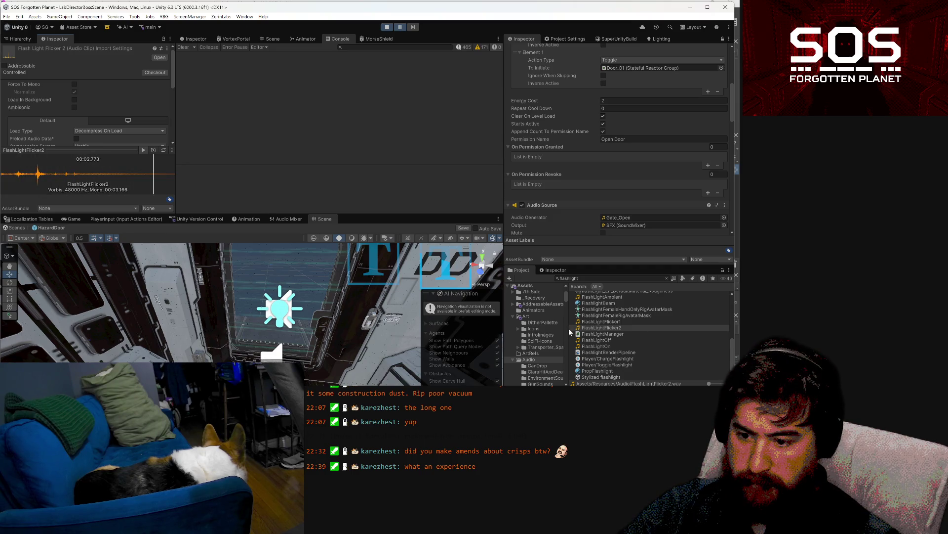
Step: Revisit FlashLightFlicker1 and FlashlightBeam, then preview the FlashLightAmbient clip
scroll(605, 300, up, 1)
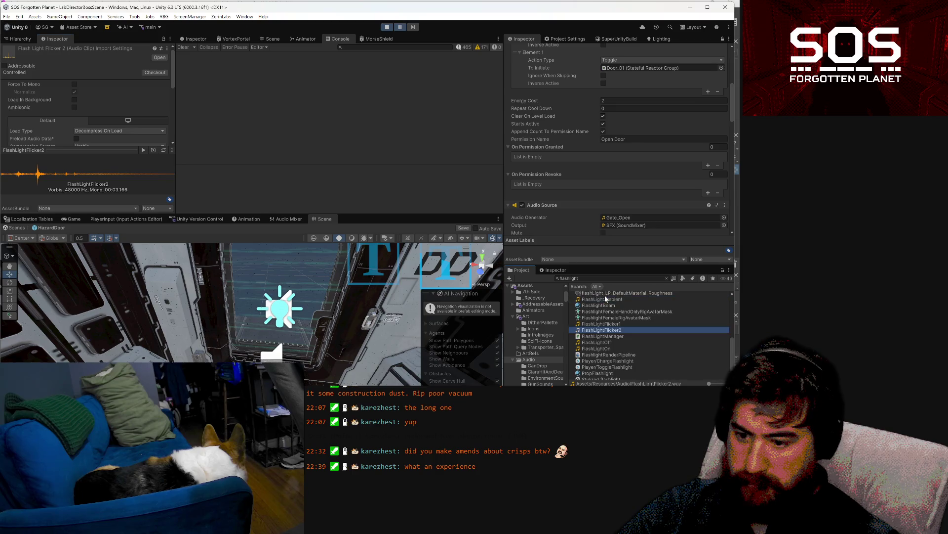
scroll(610, 331, down, 1)
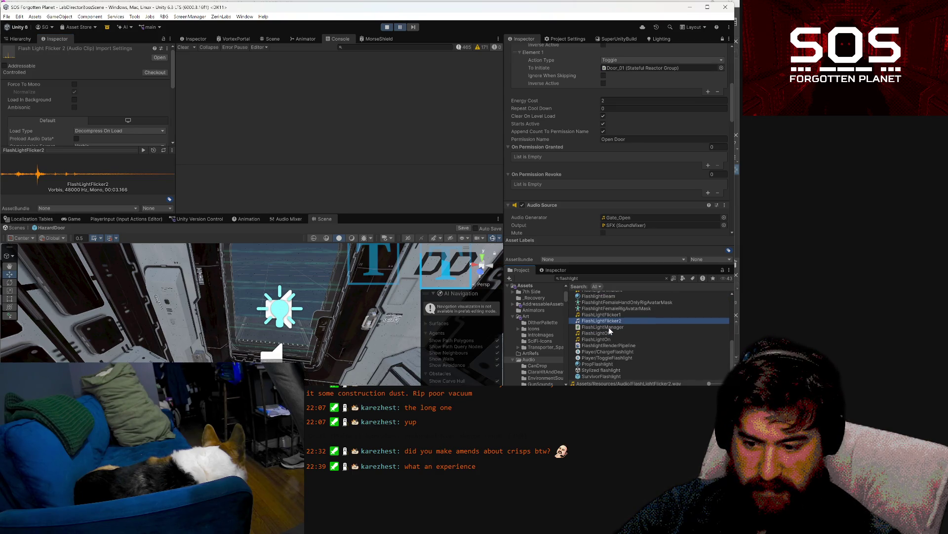
scroll(610, 332, down, 3)
scroll(609, 331, down, 5)
click(608, 315)
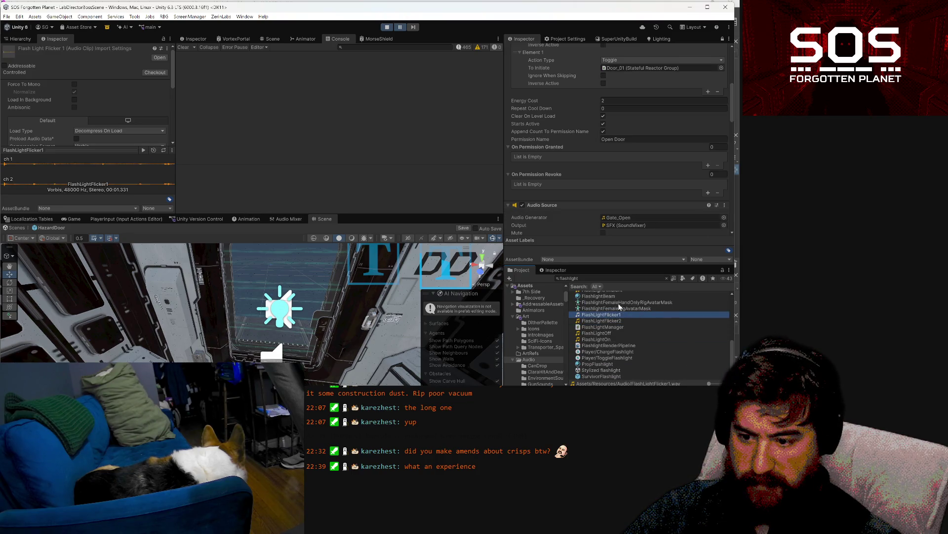
scroll(615, 307, up, 2)
click(612, 312)
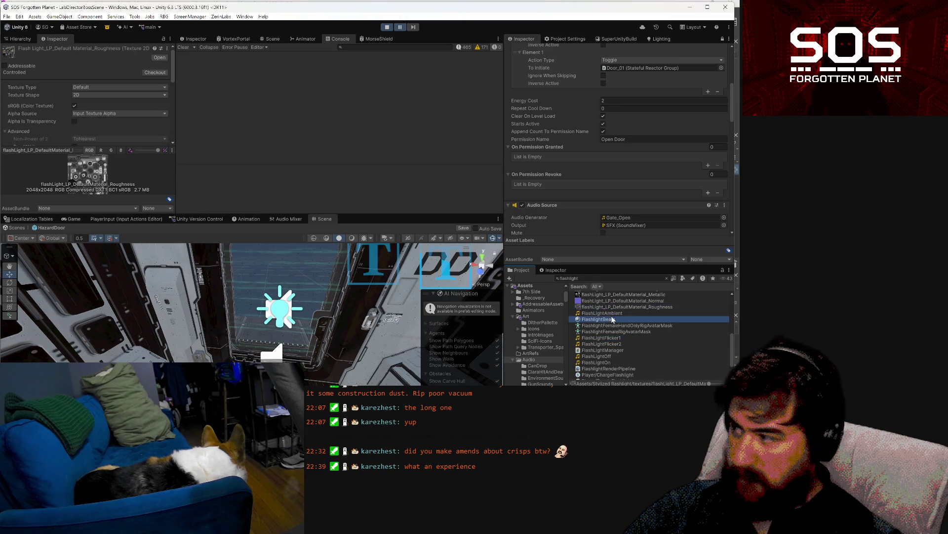
click(615, 319)
click(609, 313)
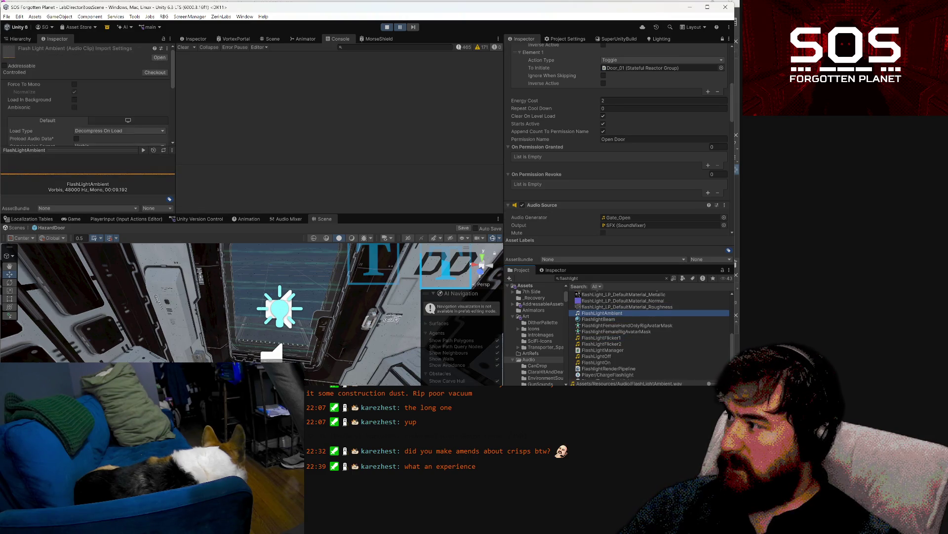
click(144, 150)
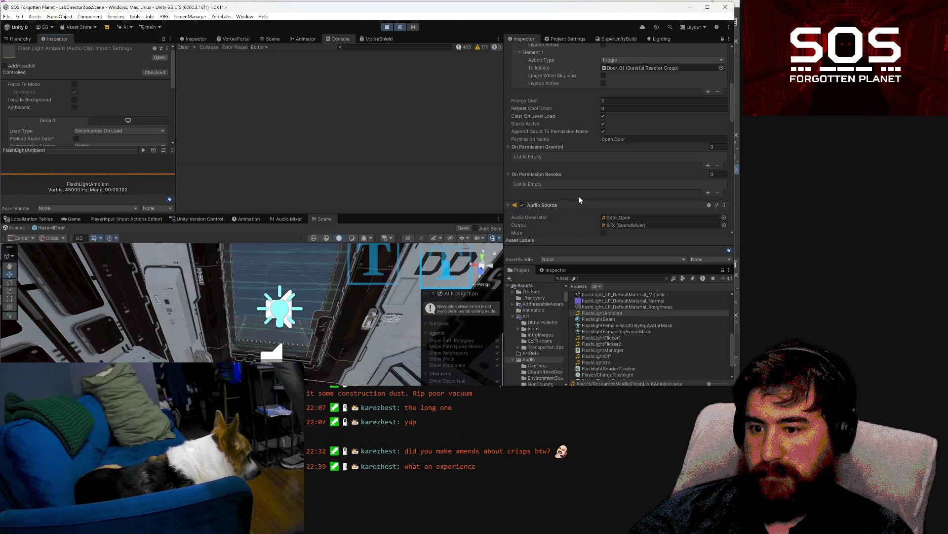
Step: Copy the door's Audio Source, then remove its Play Sound and Audio Source components
scroll(568, 199, down, 5)
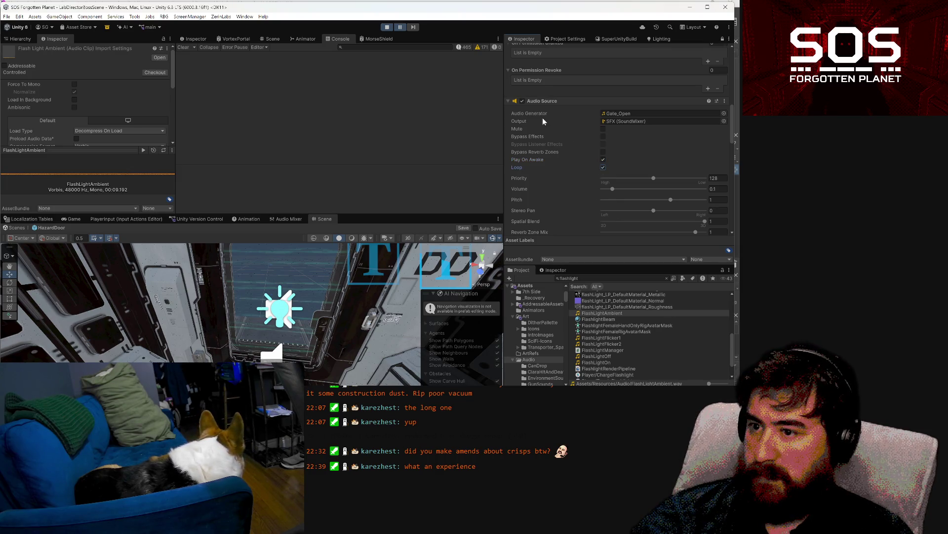
right_click(541, 103)
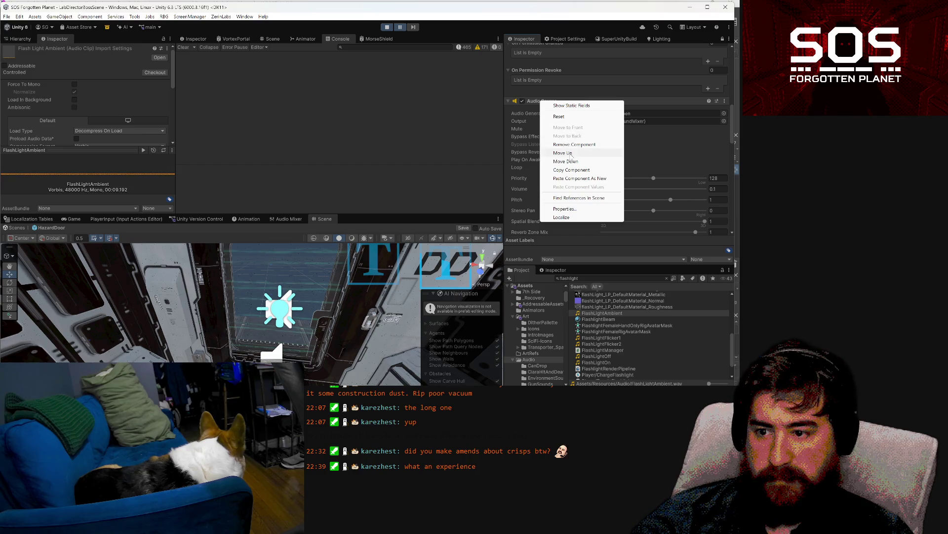
click(573, 169)
scroll(545, 176, down, 10)
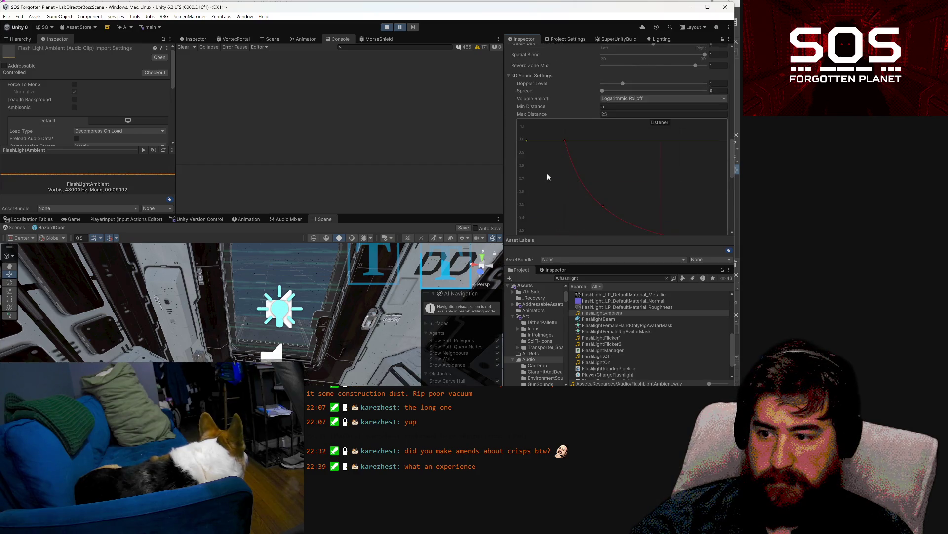
right_click(551, 90)
click(573, 133)
scroll(573, 133, up, 8)
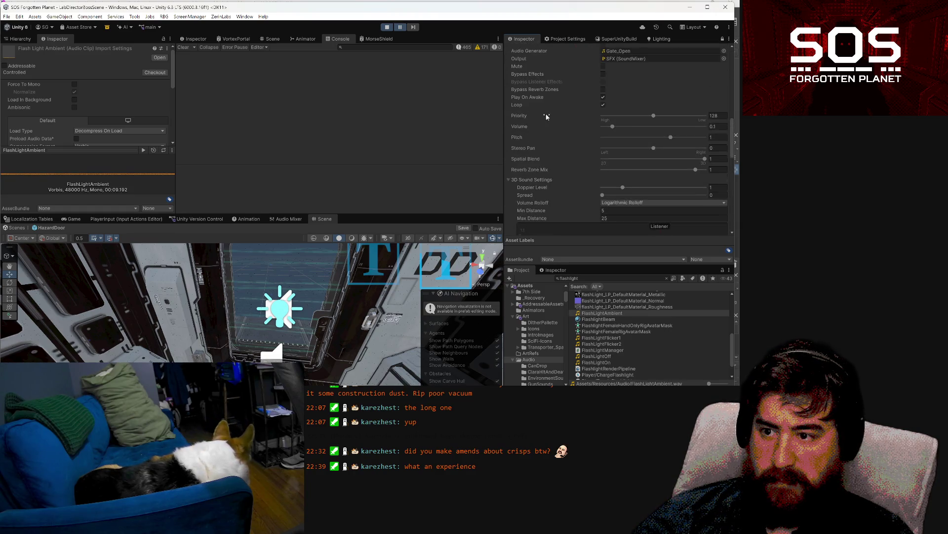
right_click(535, 142)
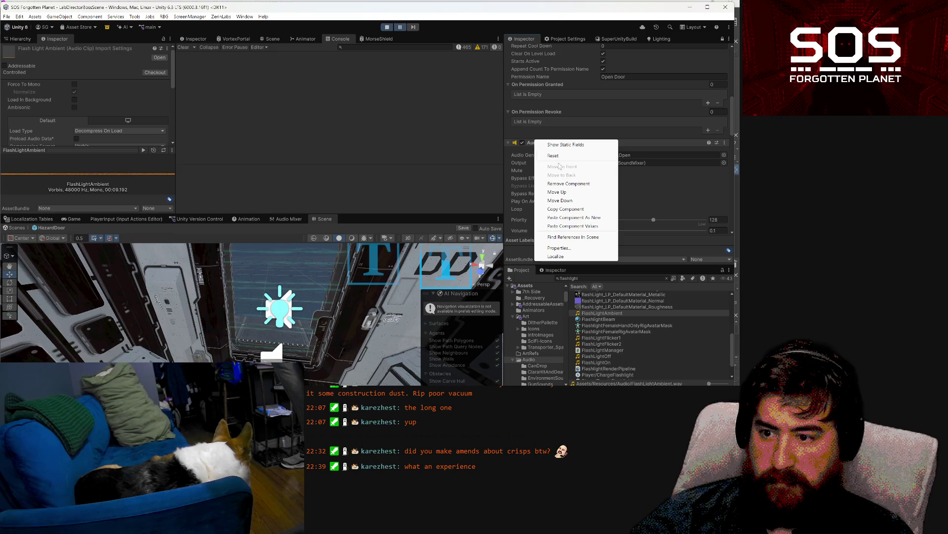
click(565, 183)
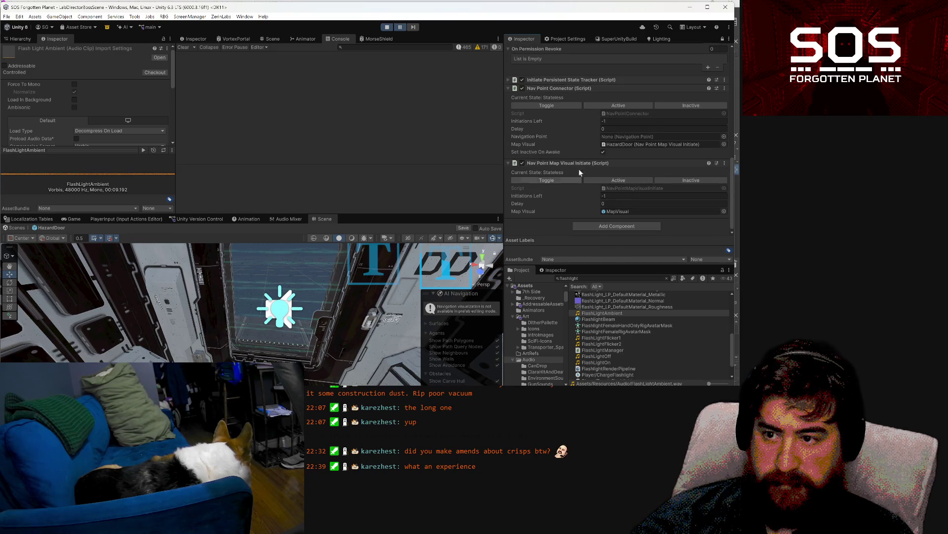
Step: Delete On Initiate Element 1 so the permission keeps a single entry
scroll(567, 121, up, 6)
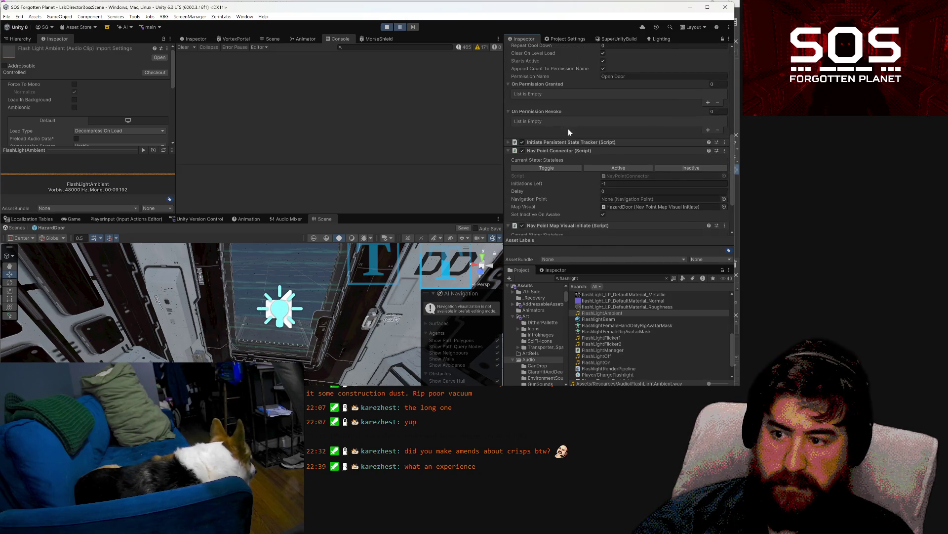
click(571, 117)
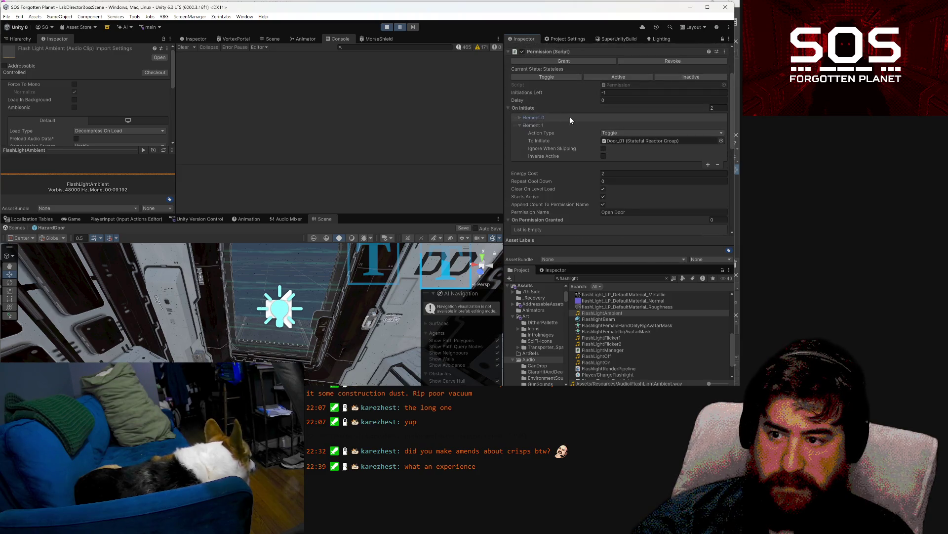
click(717, 164)
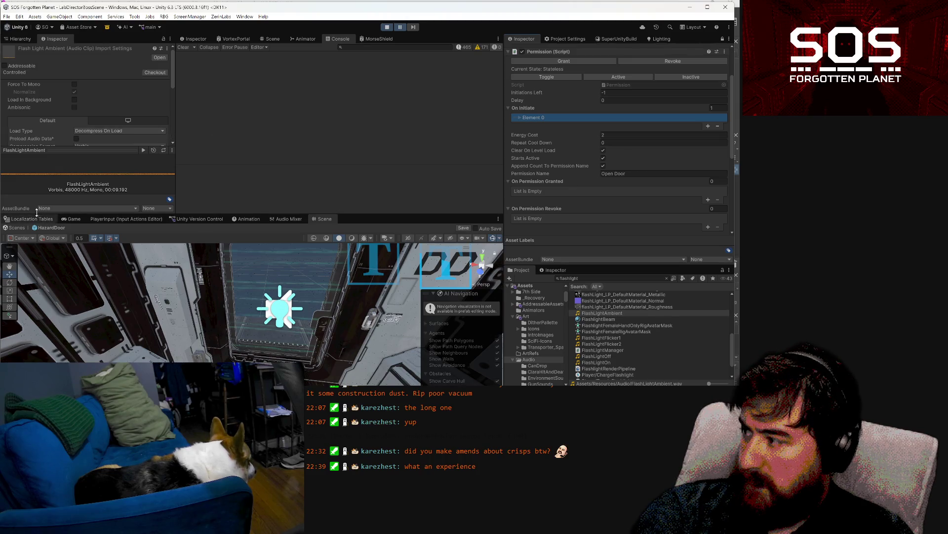
Step: Unlock the Inspector and select HazardWall to view its trigger actions
click(23, 38)
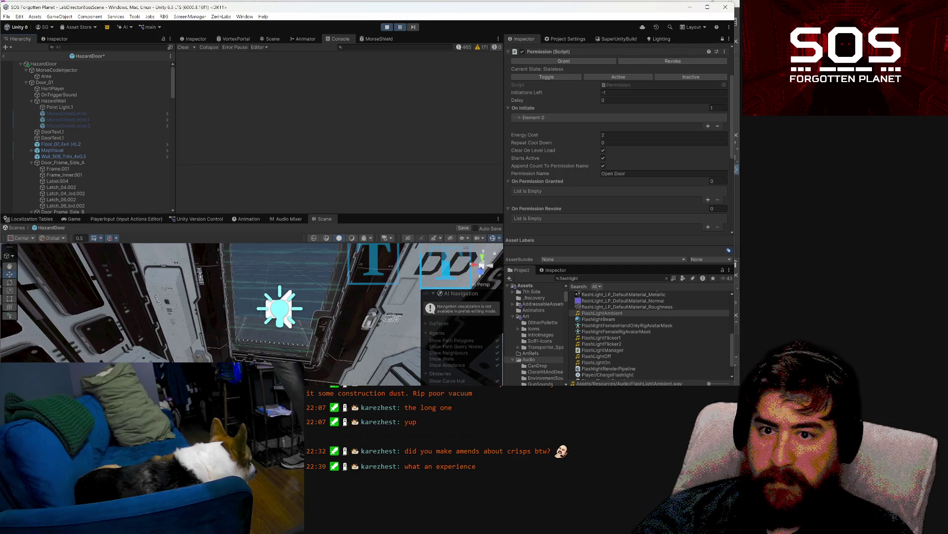
click(722, 39)
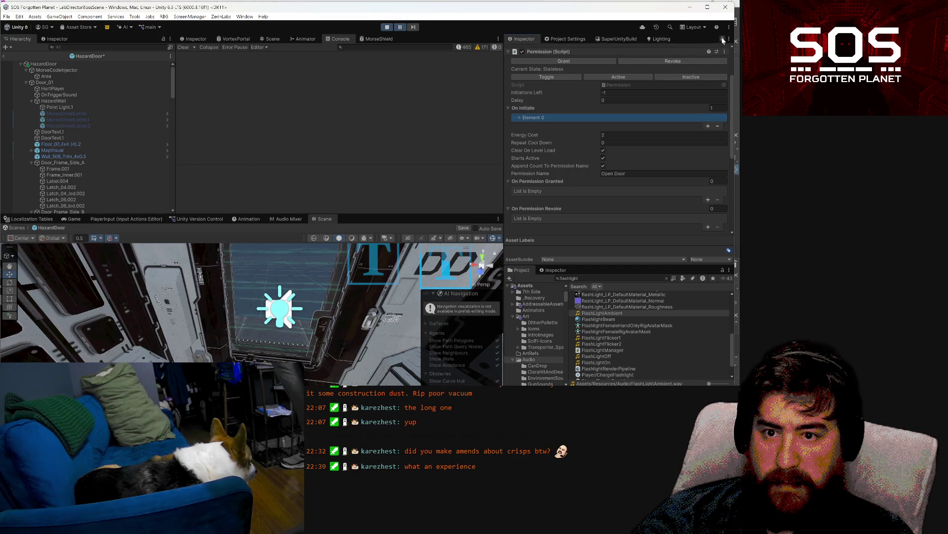
click(82, 100)
scroll(523, 134, down, 10)
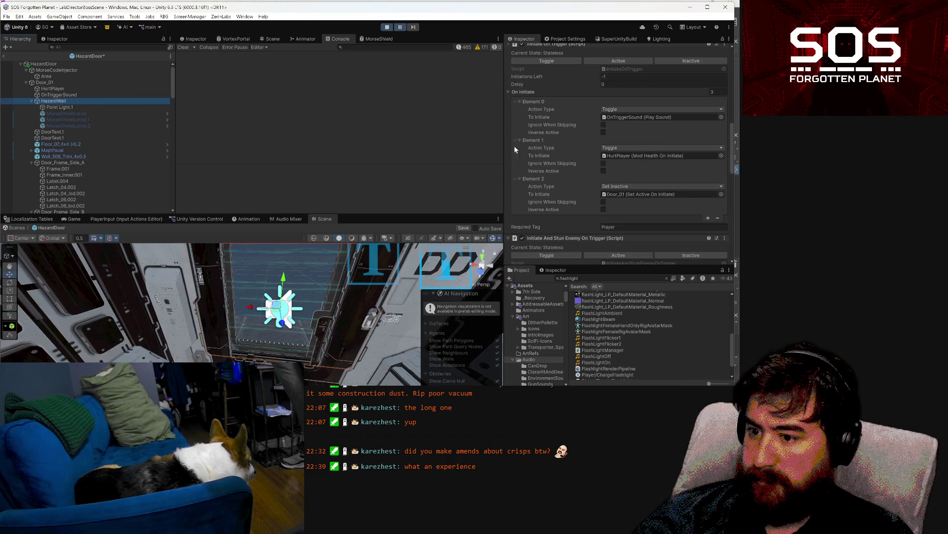
right_click(57, 102)
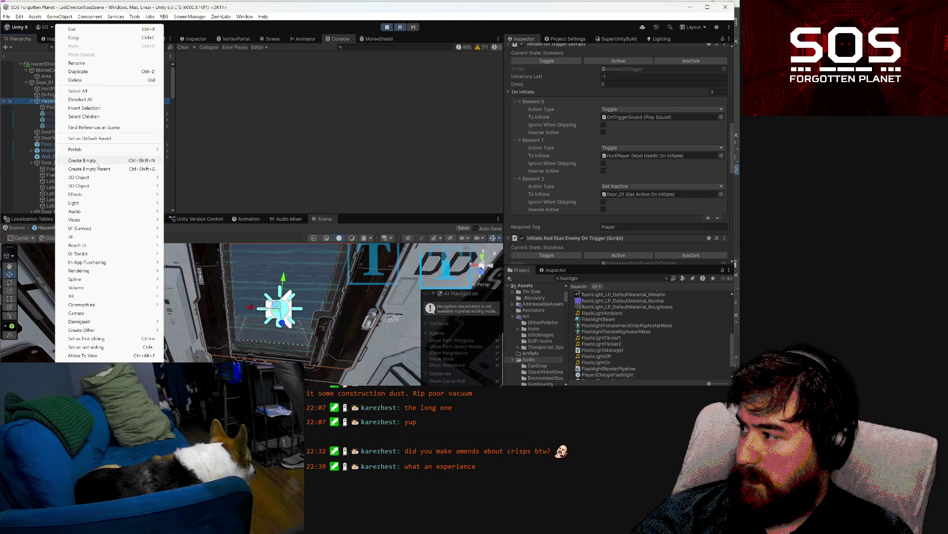
Step: Name the new HazardWall child SoundPassive and paste the copied Audio Source onto it as a new component
click(97, 162)
text(SoundPassiv)
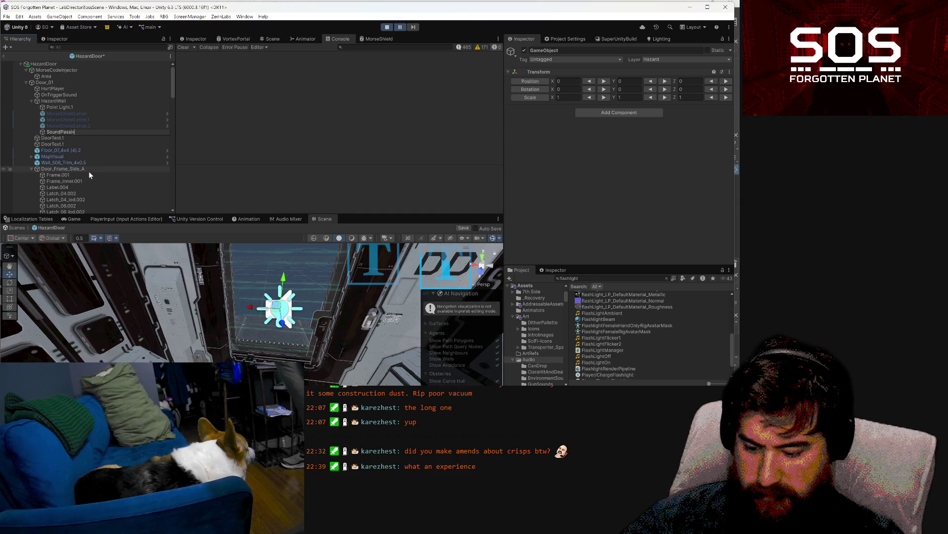
text(e)
key(Return)
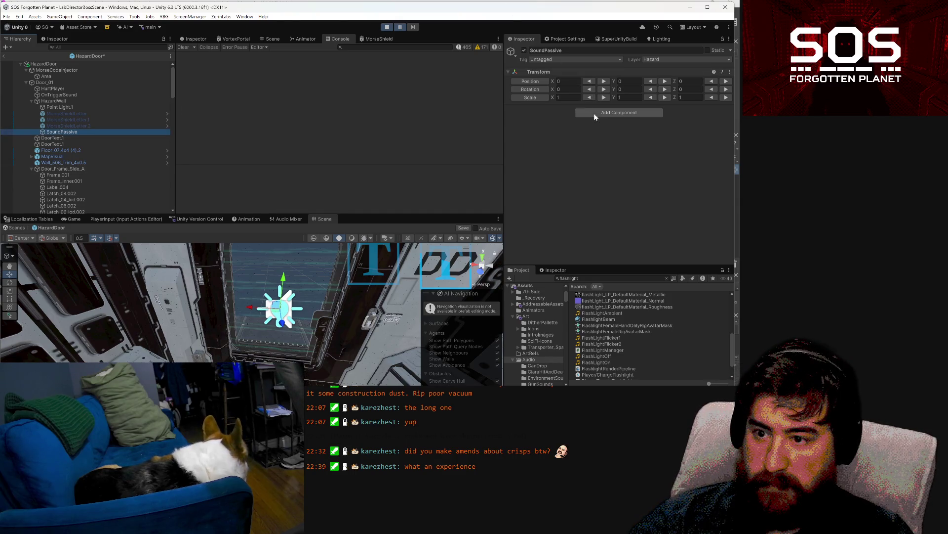
right_click(537, 71)
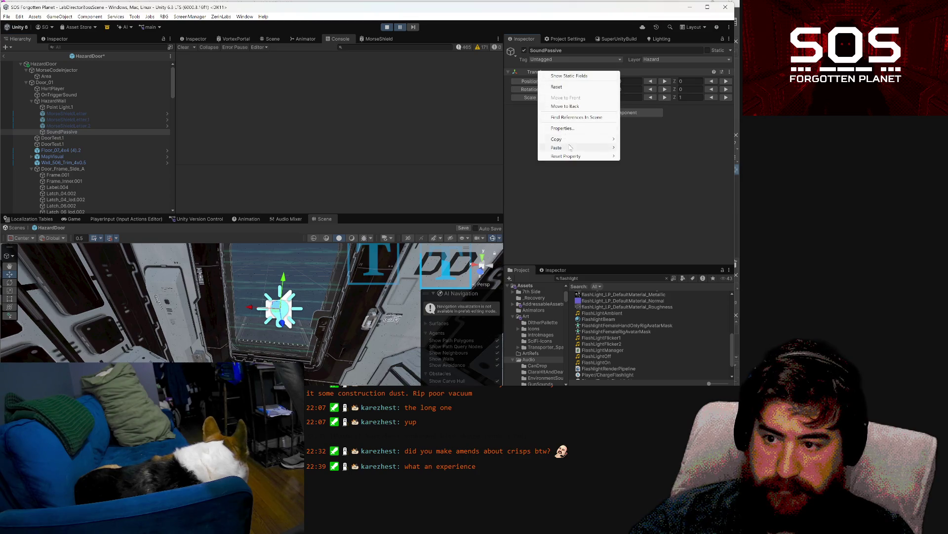
mouse_move(570, 147)
click(645, 182)
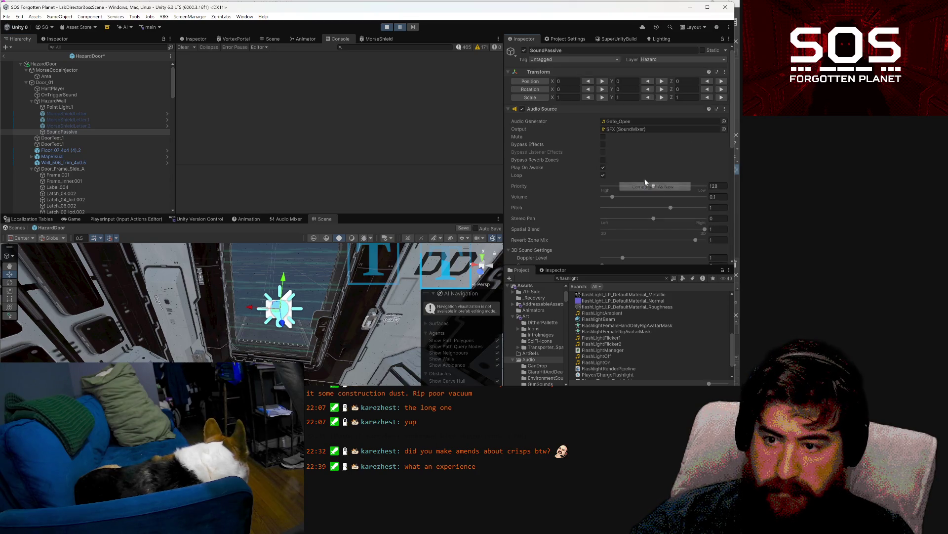
Step: Assign FlashLightAmbient as the audio clip, raise the volume, and save the HazardDoor prefab
mouse_move(602, 350)
mouse_down()
mouse_move(623, 254)
mouse_move(635, 75)
mouse_up()
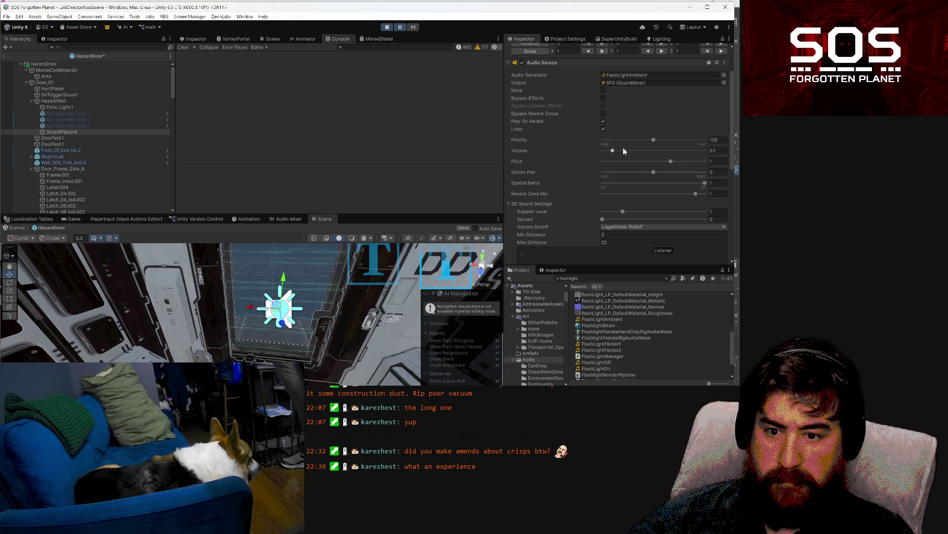
drag(618, 150, 677, 151)
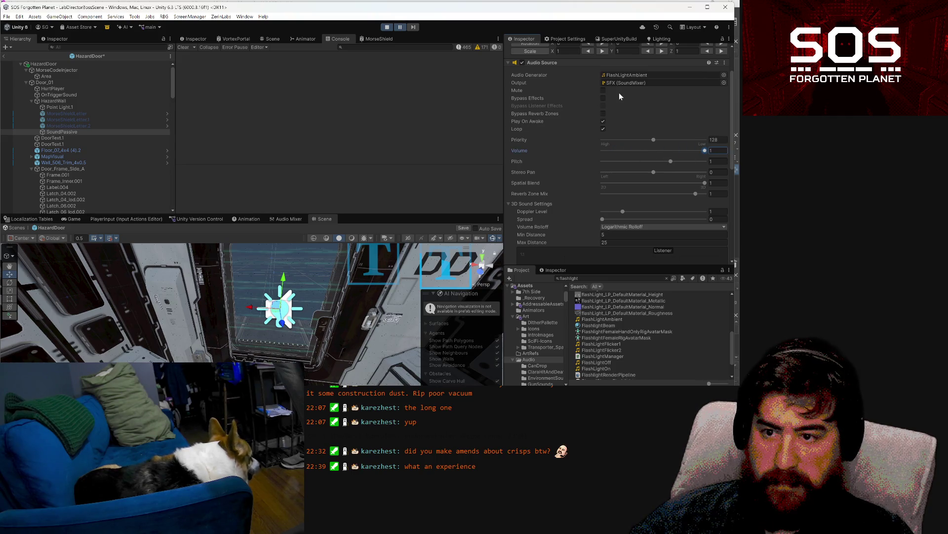
key(ctrl+s)
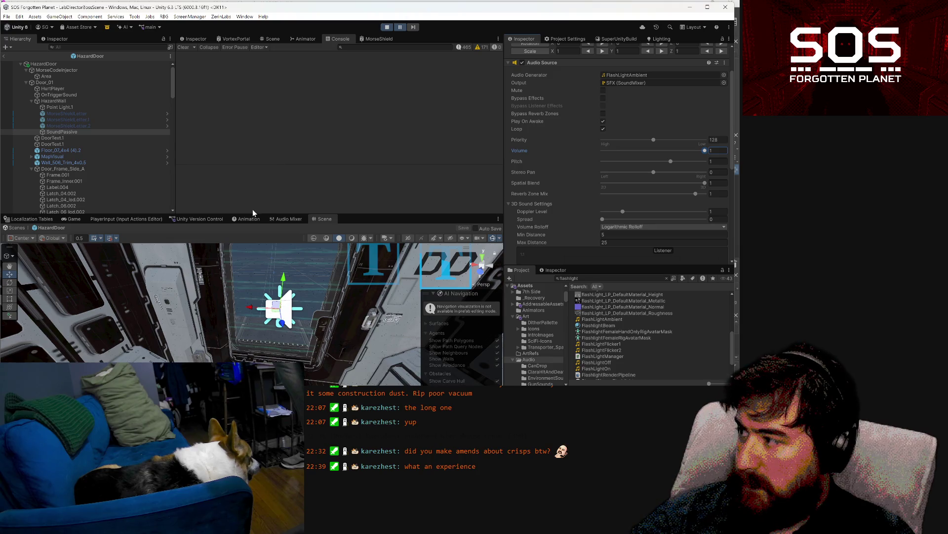
click(4, 58)
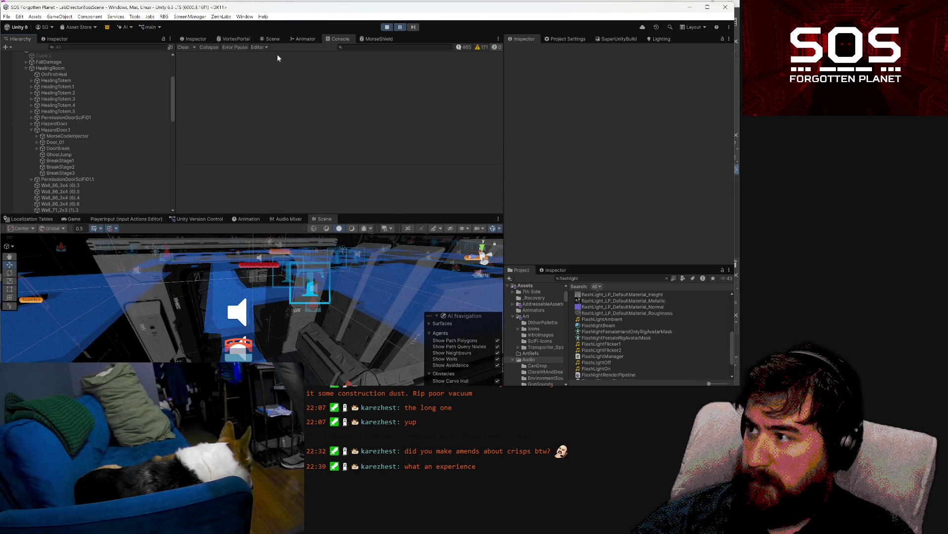
Step: In the Game view, resume the paused game and load the Slot 1 save
click(81, 219)
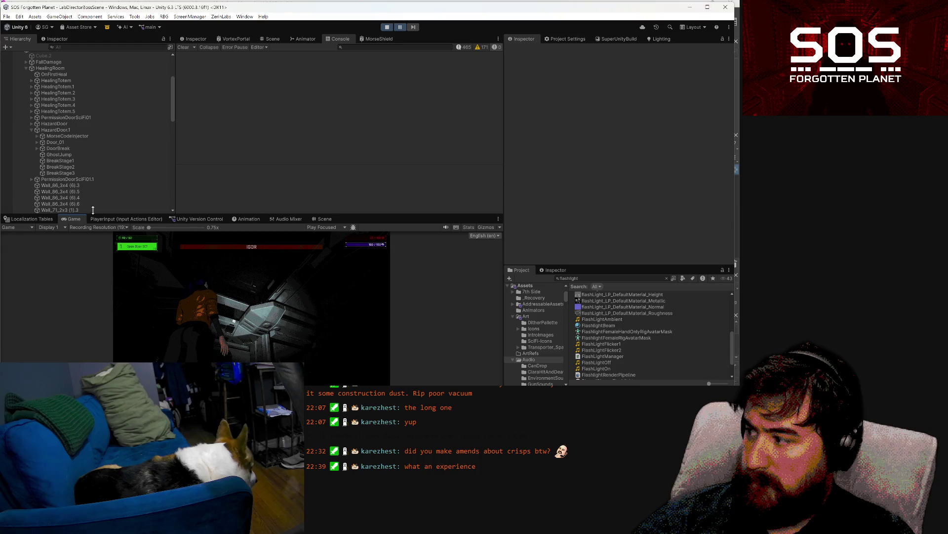
click(400, 27)
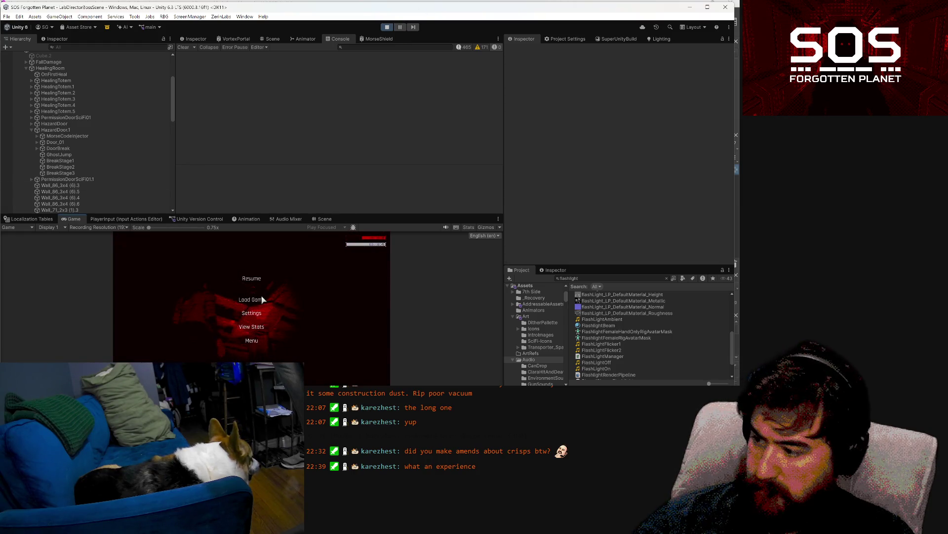
click(269, 296)
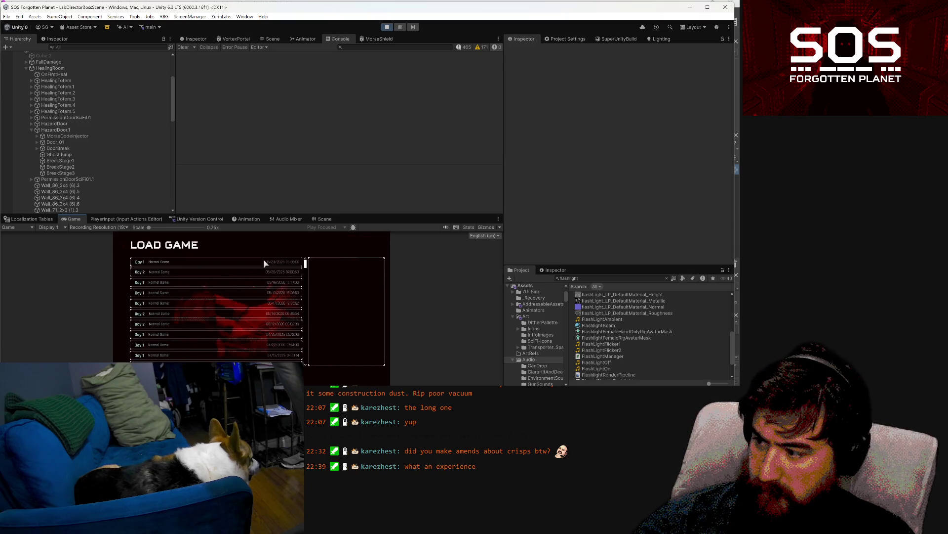
click(266, 262)
click(340, 357)
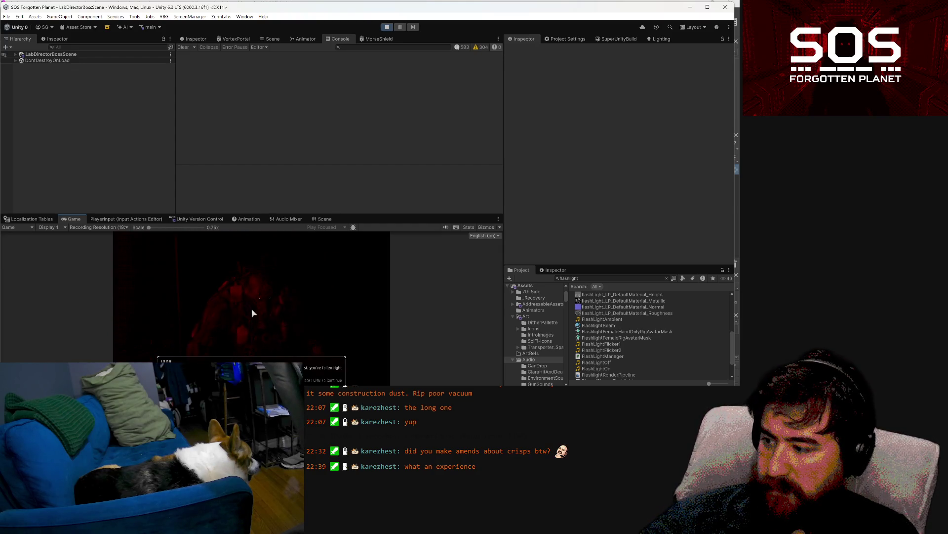
Step: Walk the character down the red corridor, past the save terminal, through the lit doorway, then pause
click(256, 307)
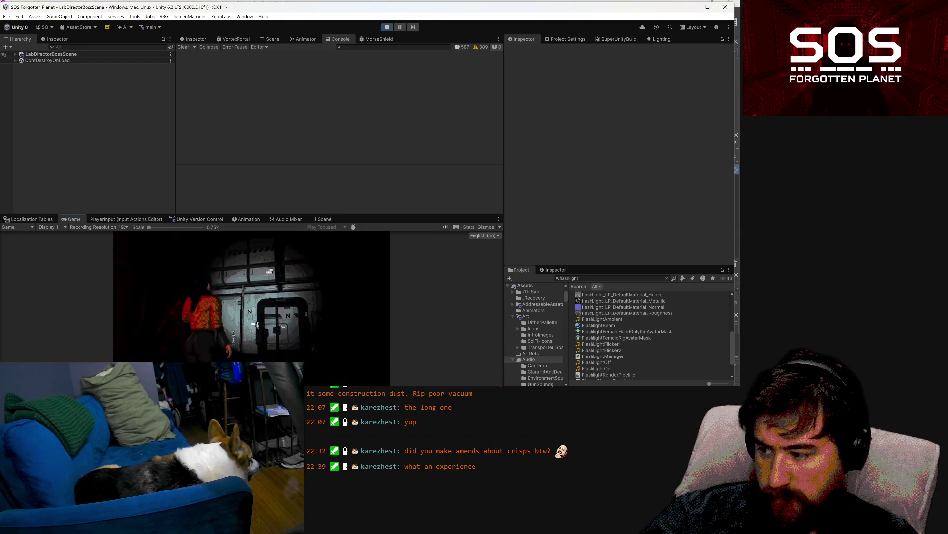
key(w)
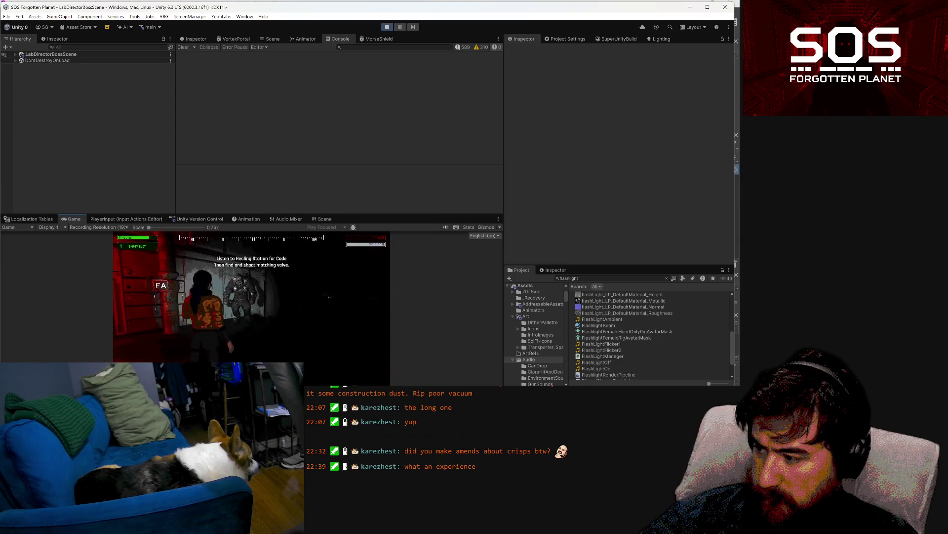
key(w)
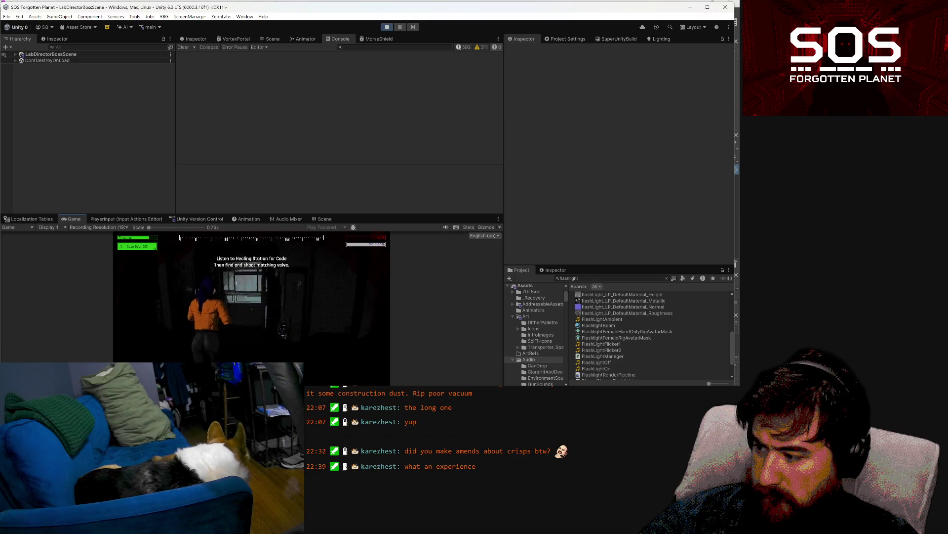
key(w)
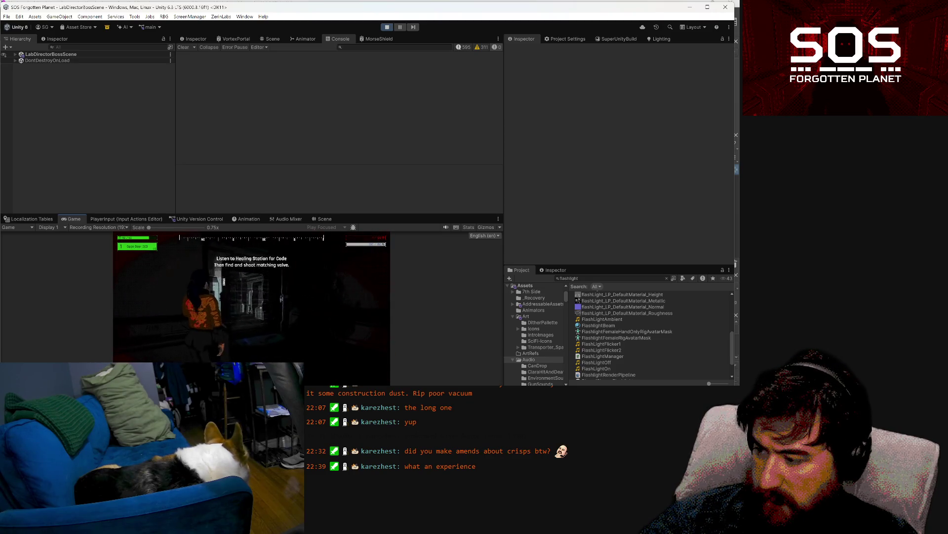
key(w)
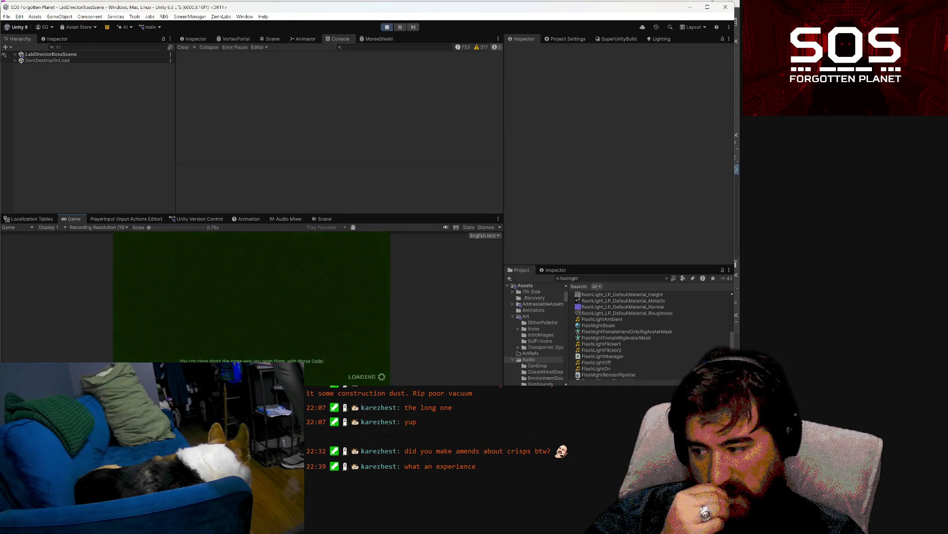
key(w)
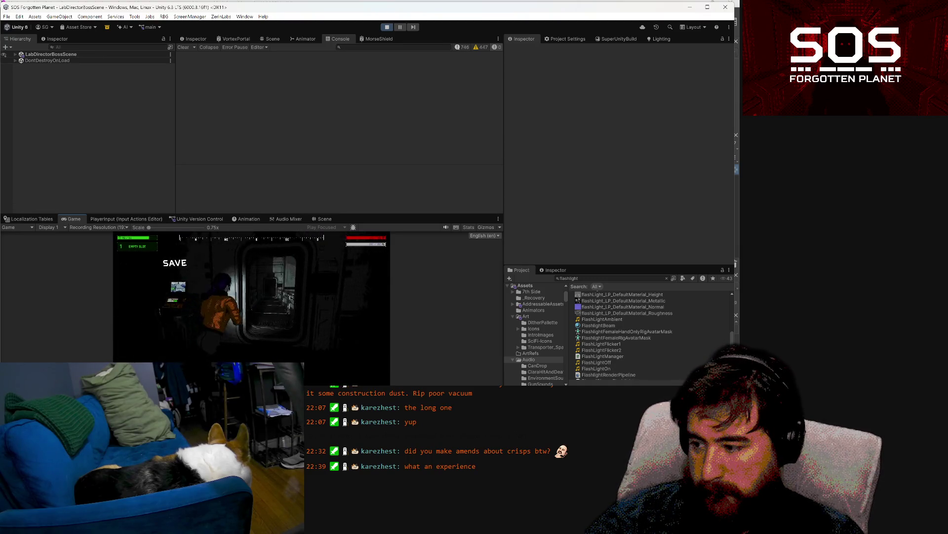
key(w)
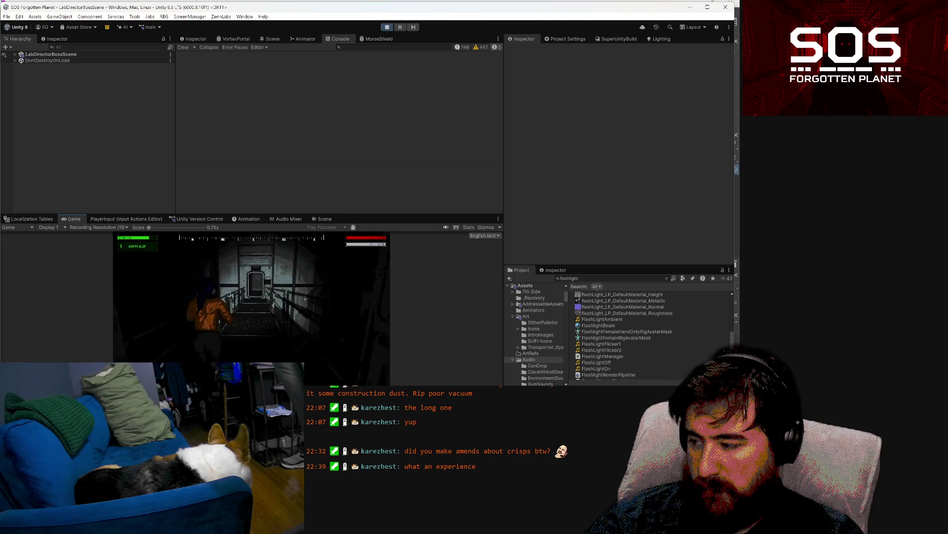
key(Escape)
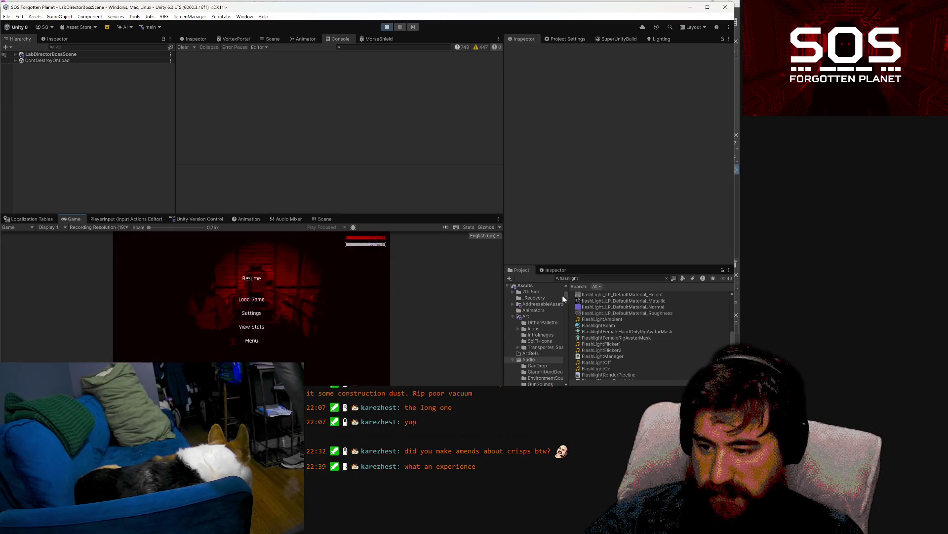
Step: Search the assets for 'hazard' and open the HazardDoor prefab in the Scene view
click(585, 279)
text(fla)
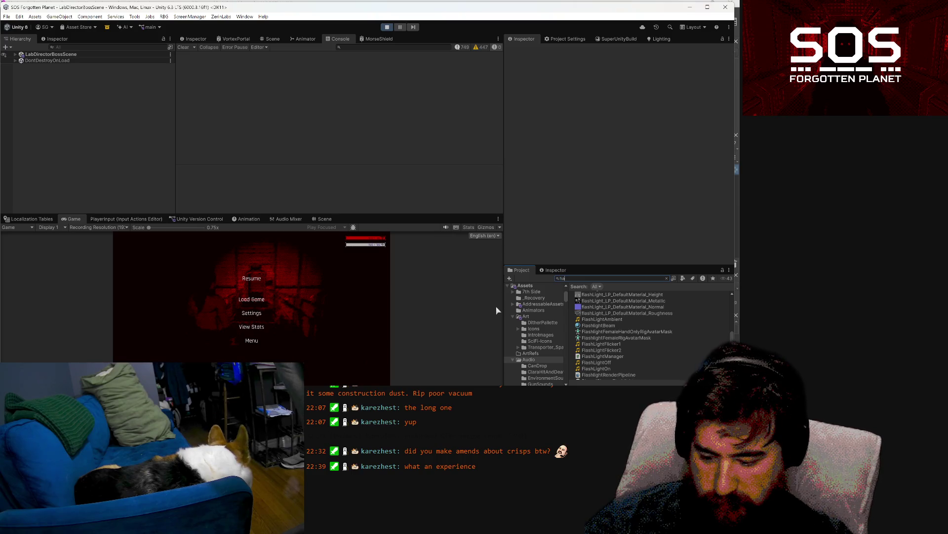
key(BackSpace)
key(BackSpace)
key(BackSpace)
text(hazard)
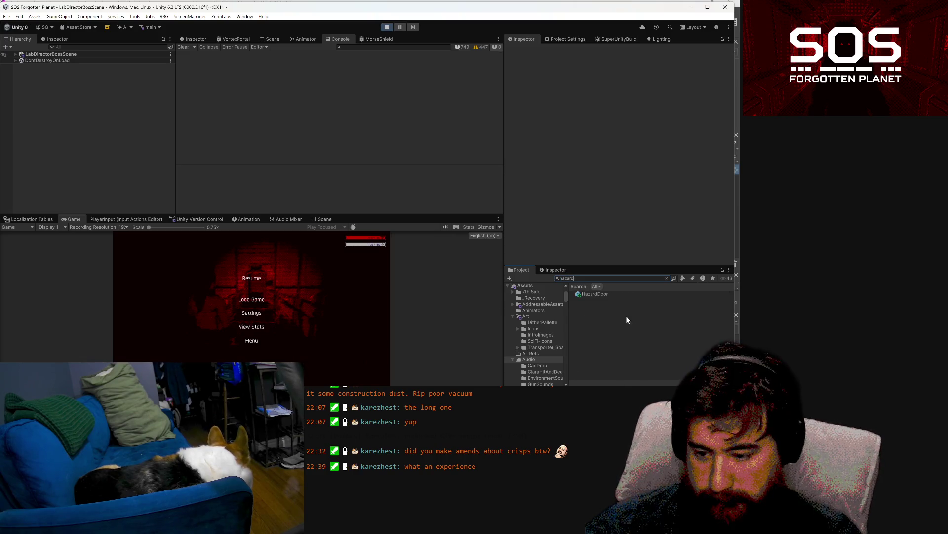
double_click(587, 293)
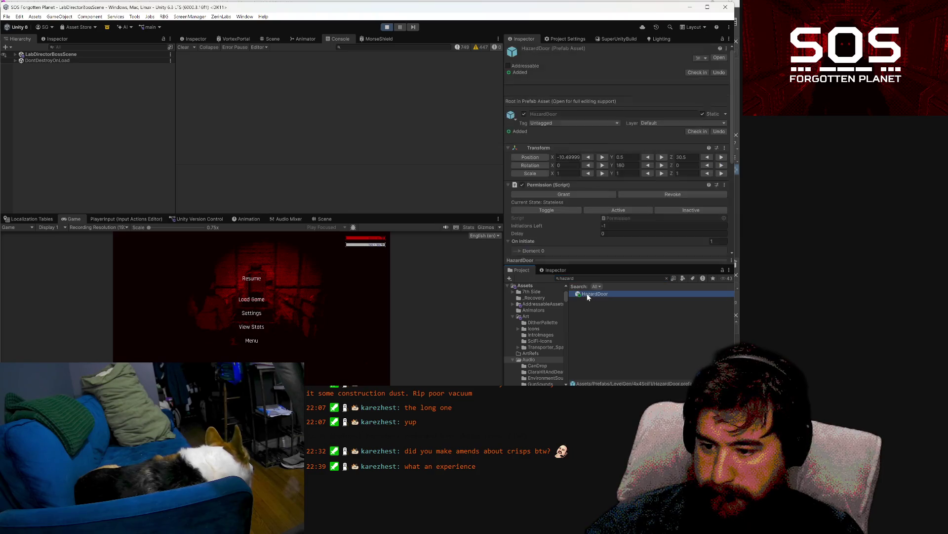
scroll(123, 172, down, 10)
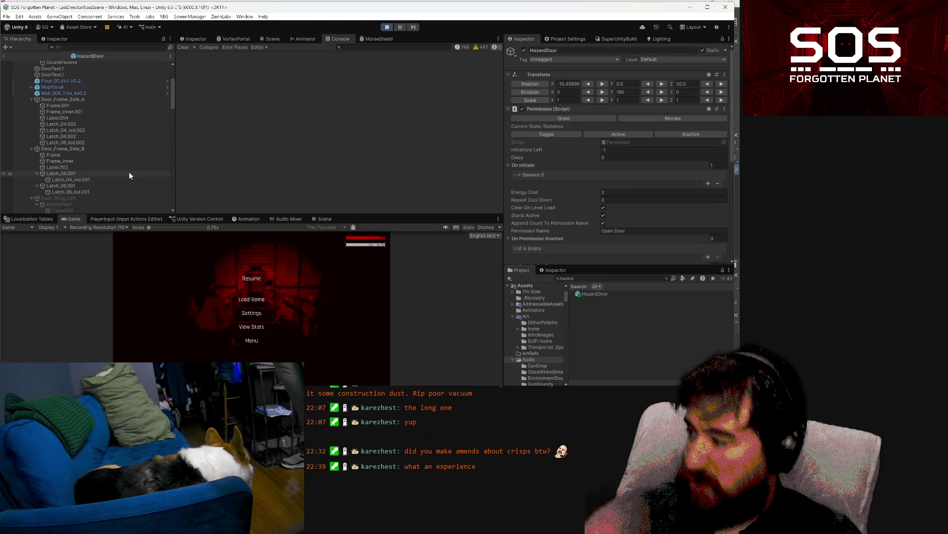
scroll(112, 154, up, 10)
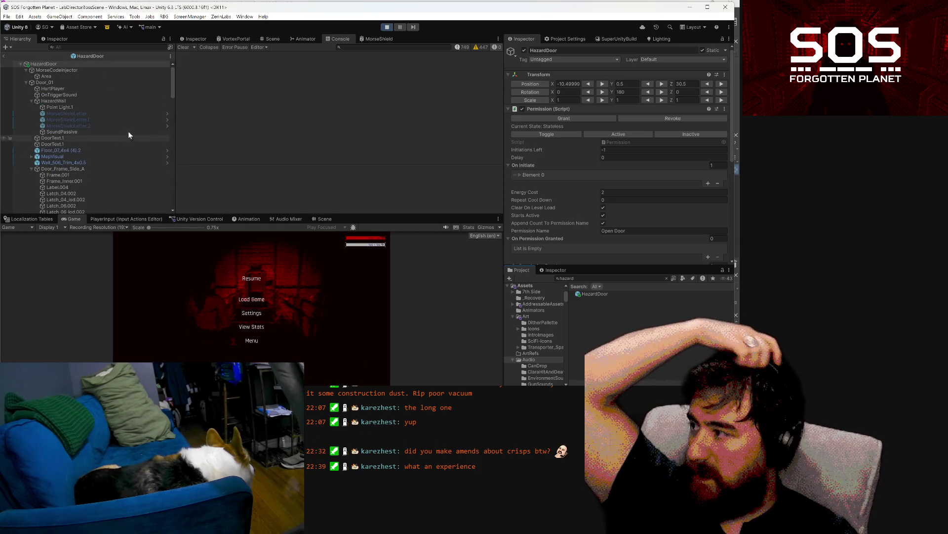
click(317, 219)
drag(297, 316, 300, 329)
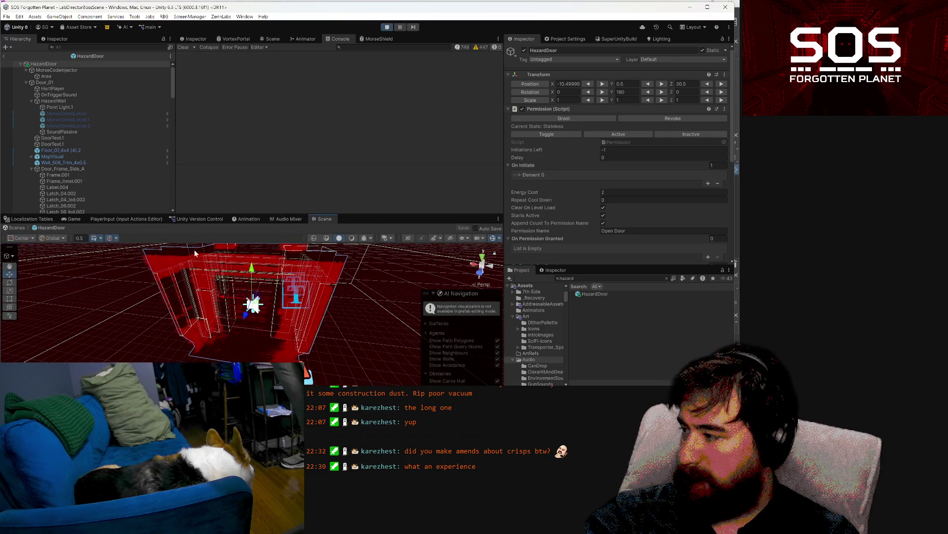
Step: Set SoundPassive's 3D sound Min Distance to 2, shorten Max Distance, and save HazardDoor
click(75, 132)
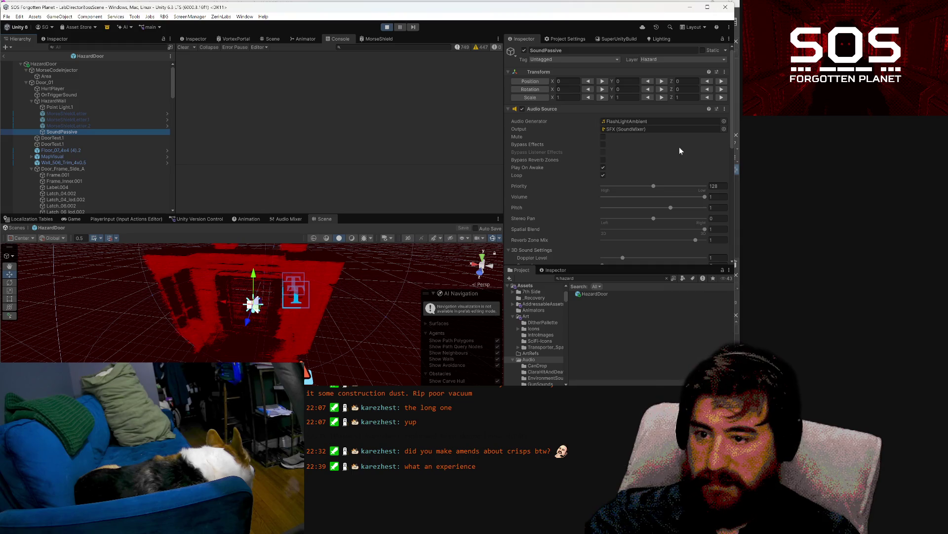
scroll(680, 147, down, 10)
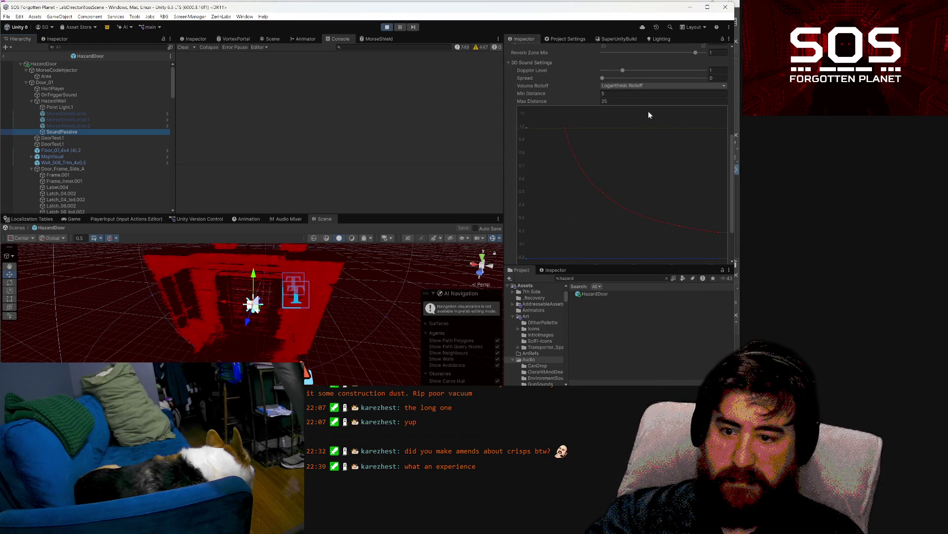
click(626, 102)
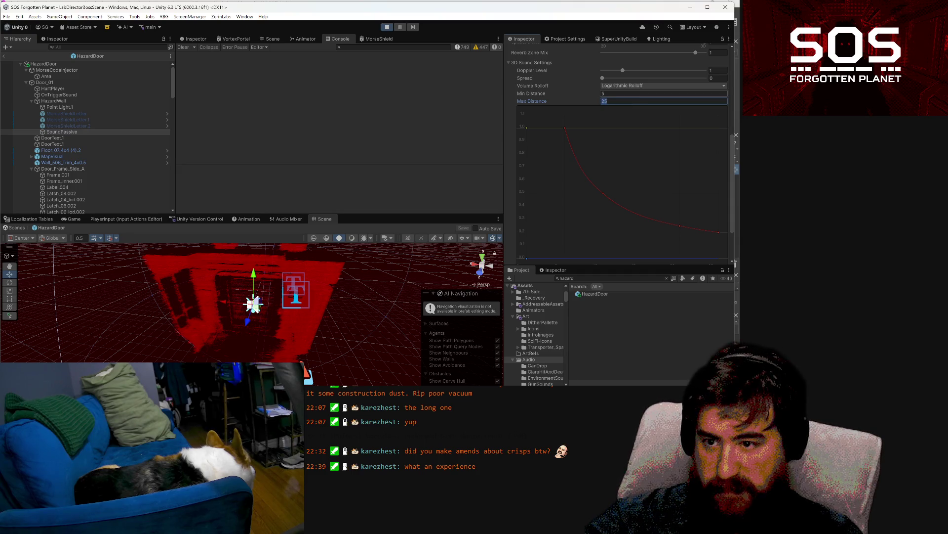
click(626, 93)
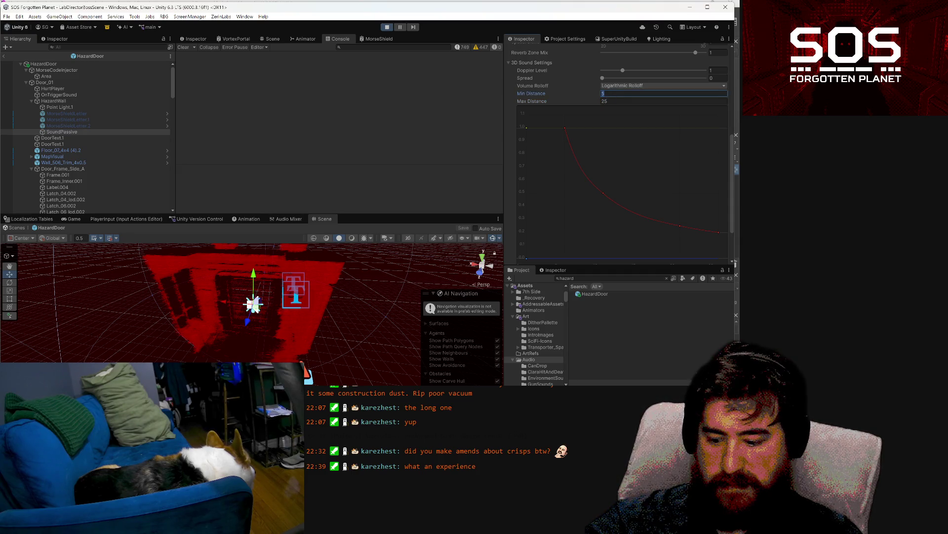
text(2)
click(613, 102)
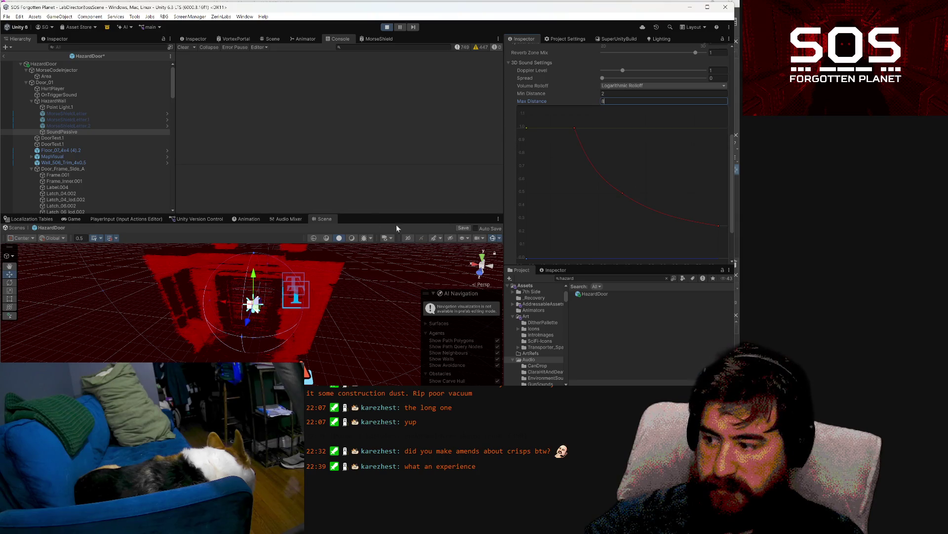
key(ctrl+s)
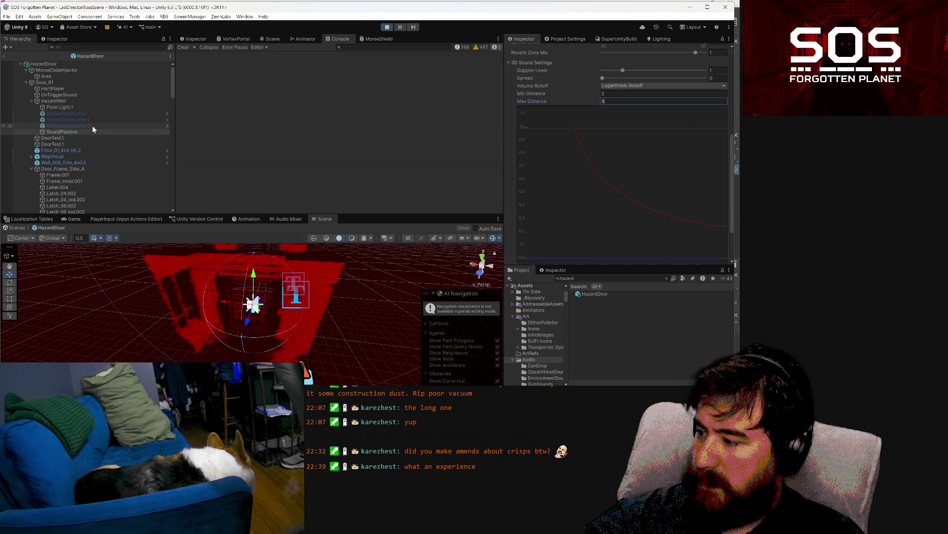
click(6, 56)
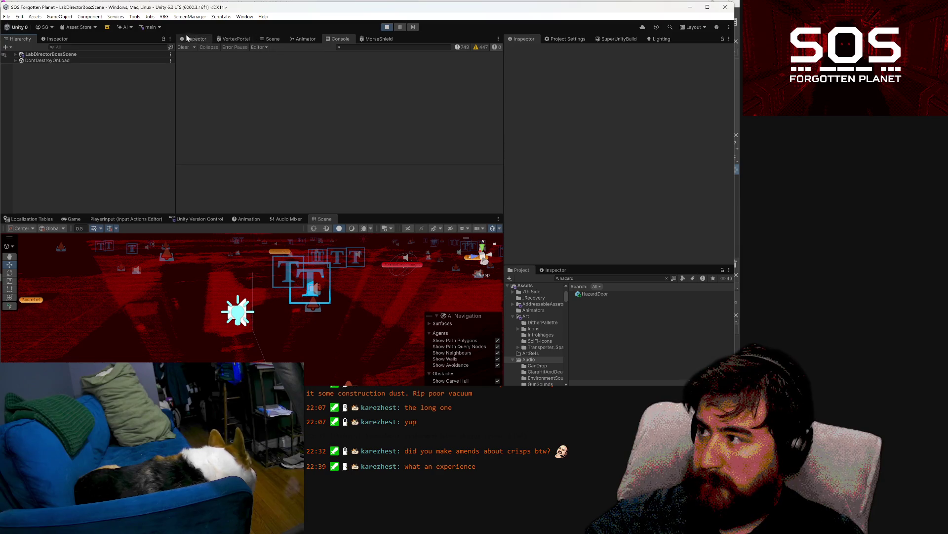
Step: In the Game view, load the first save slot
click(74, 218)
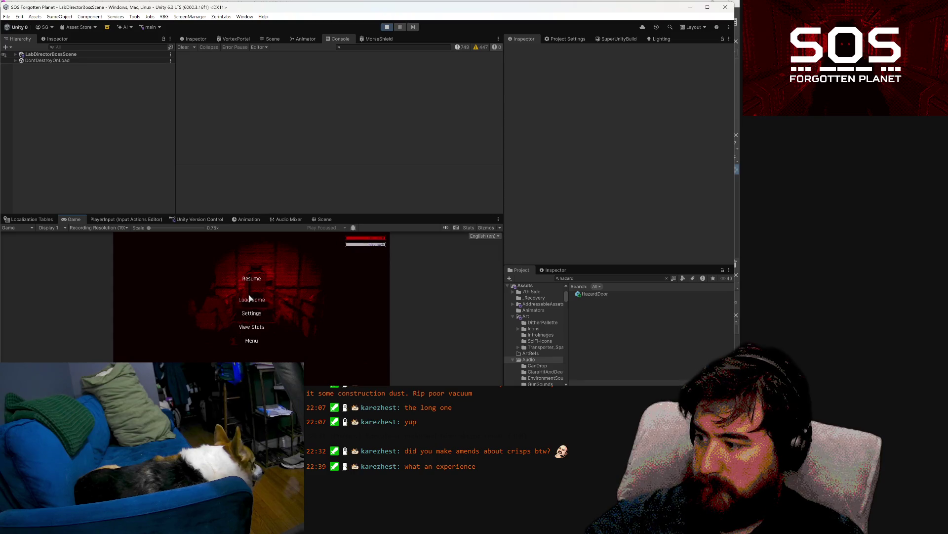
click(252, 299)
click(243, 264)
click(366, 358)
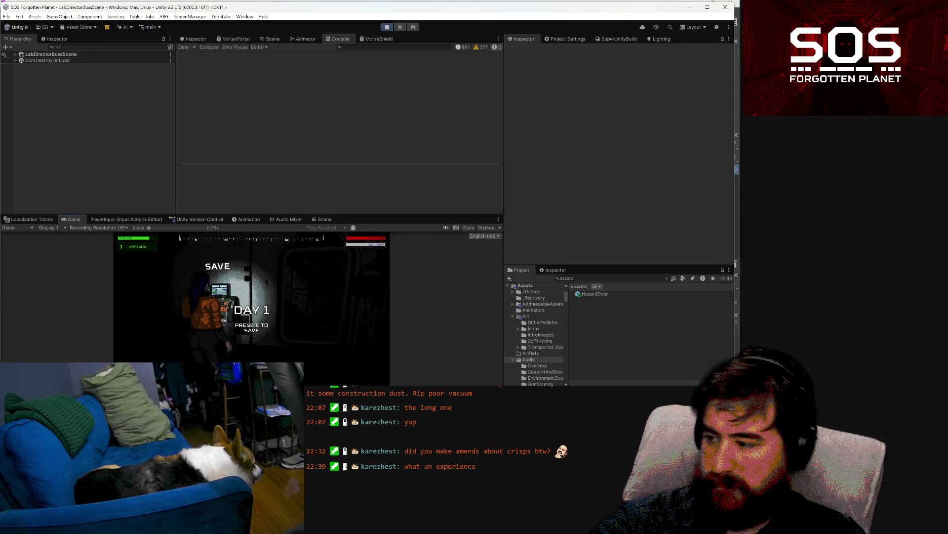
Step: Save at the terminal, then walk the character down the corridor to the hazard door
key(w)
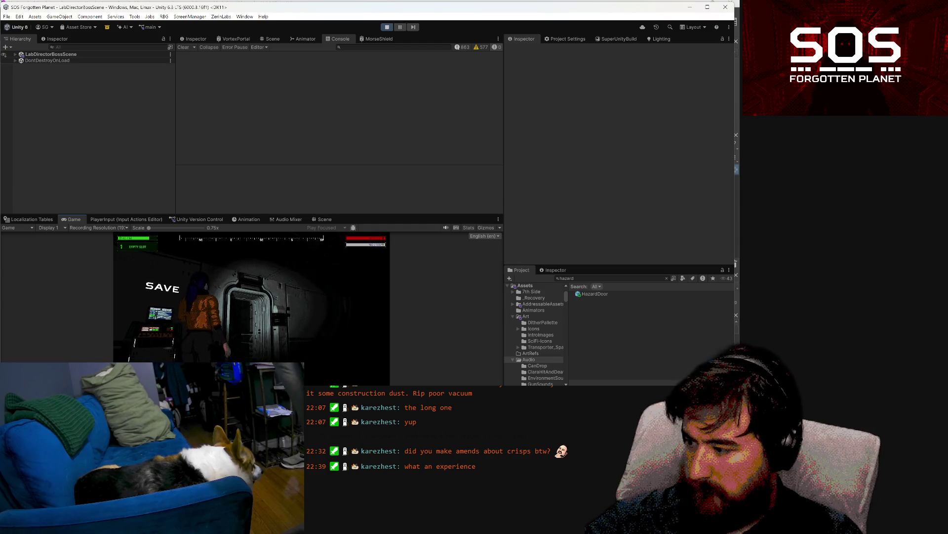
key(w)
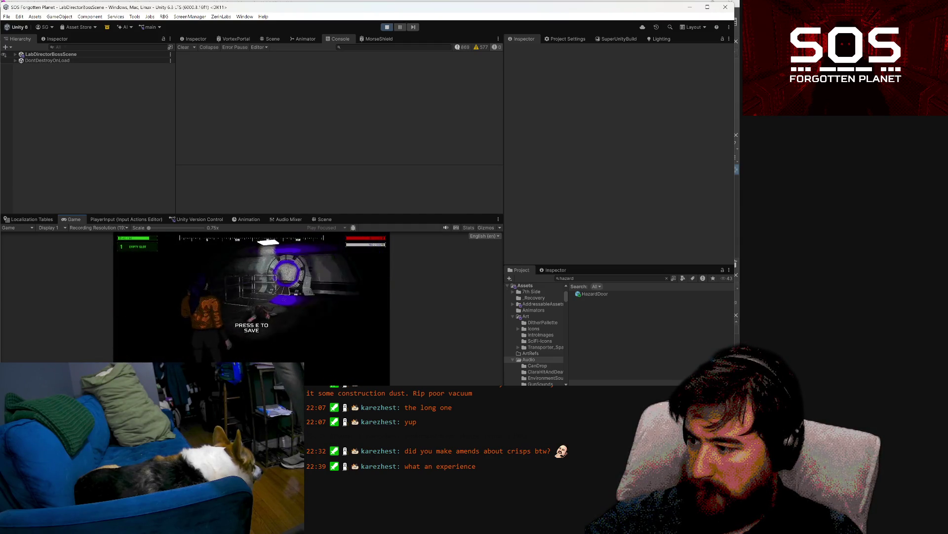
key(e)
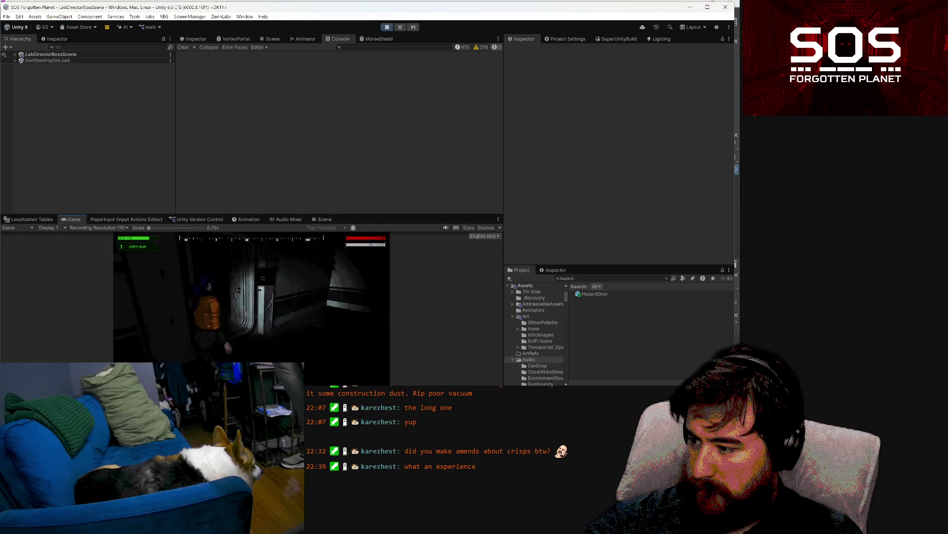
key(w)
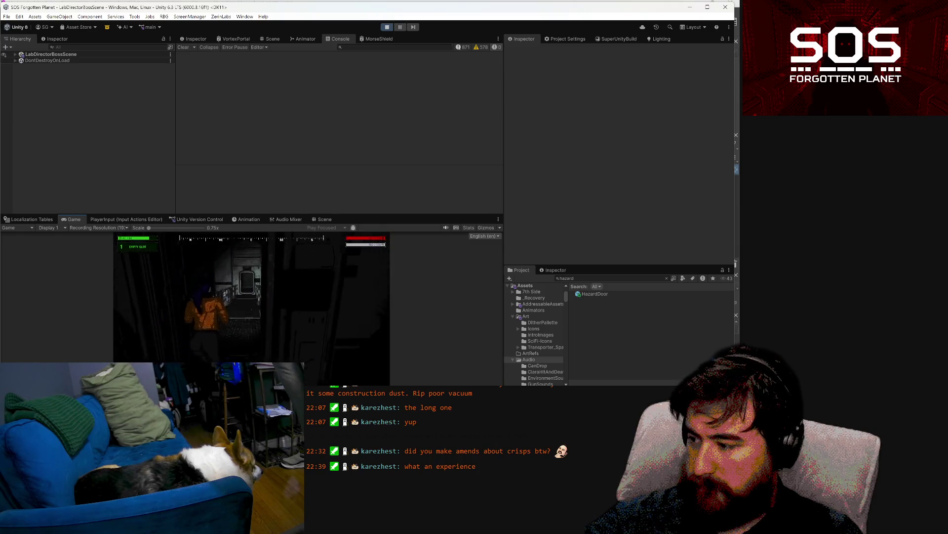
key(w)
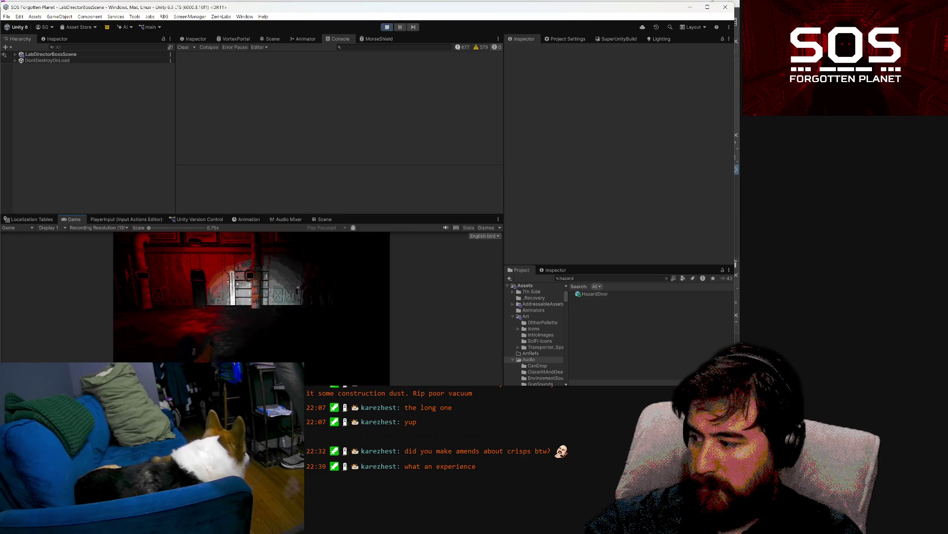
click(252, 312)
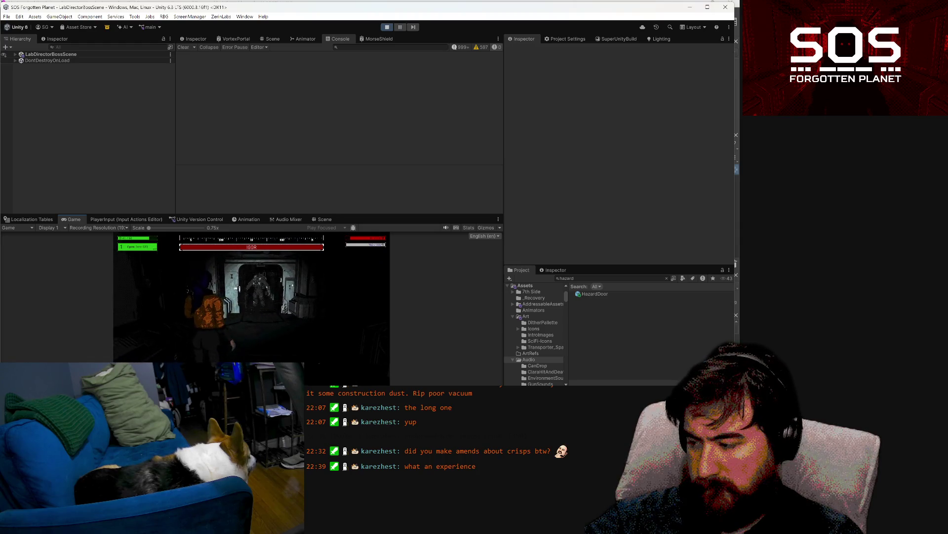
Step: Pause once the character nears the creature standing in the lit doorway
key(Escape)
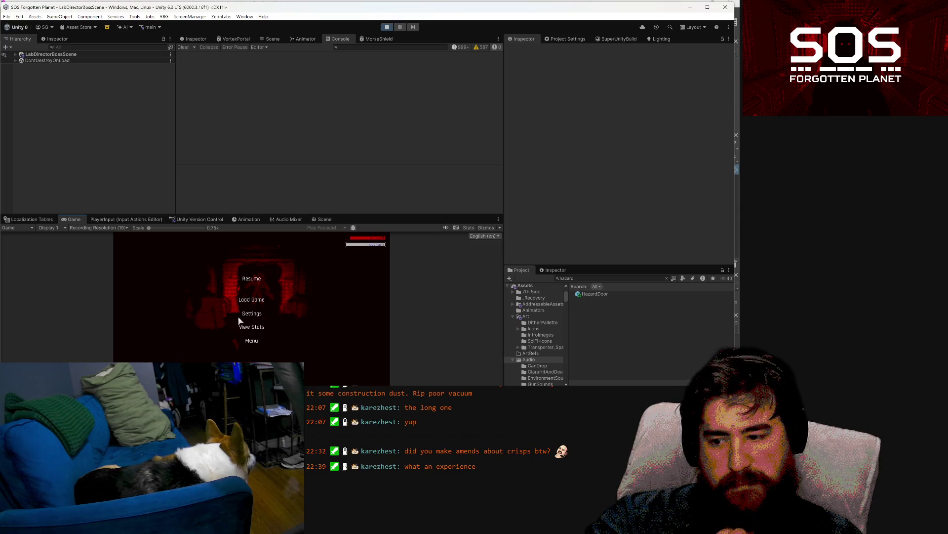
Step: Search the Hierarchy for 'zombi' and deactivate the ZombieDreadnaught enemy
click(252, 279)
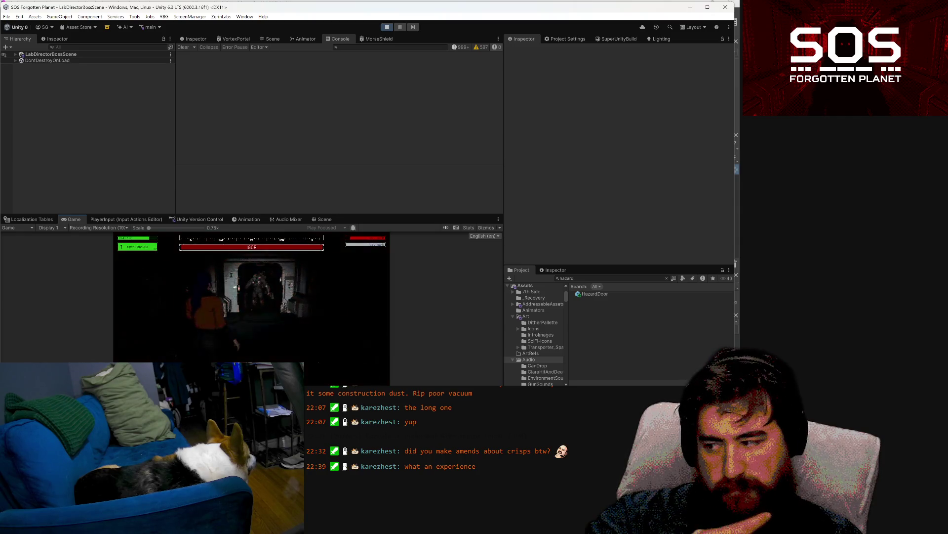
key(Escape)
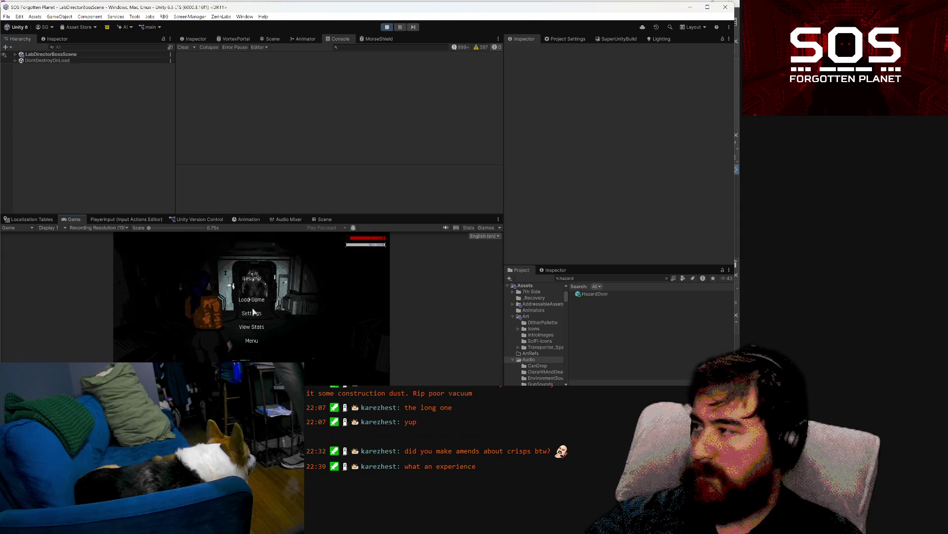
click(92, 47)
text(zombi)
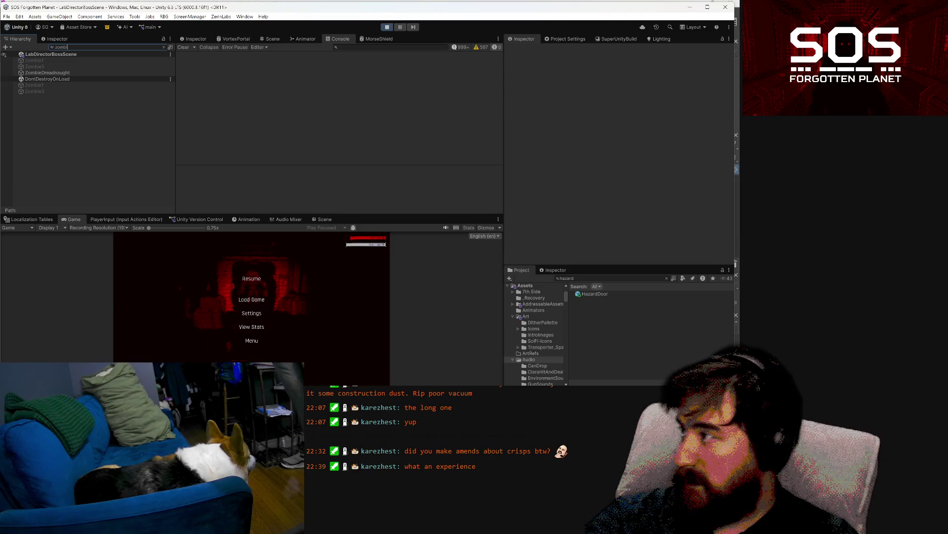
click(74, 73)
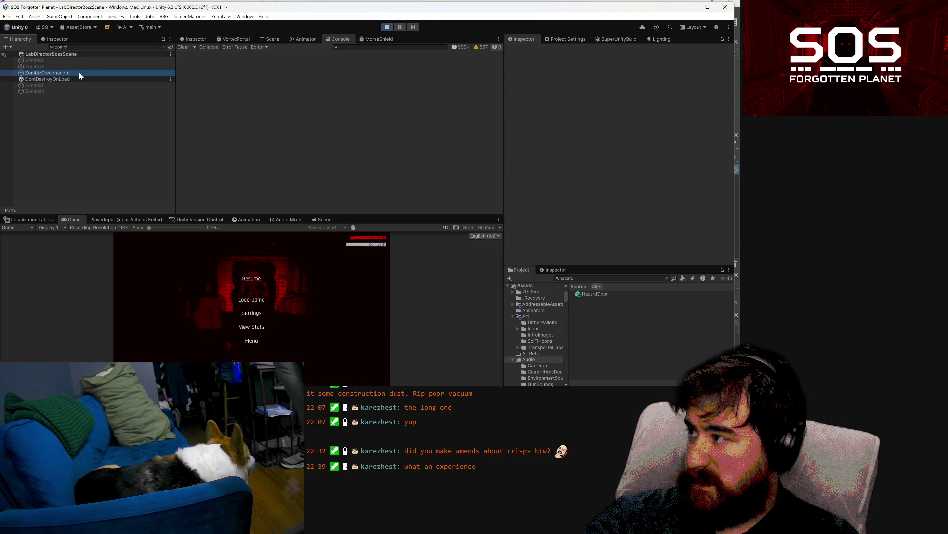
click(524, 50)
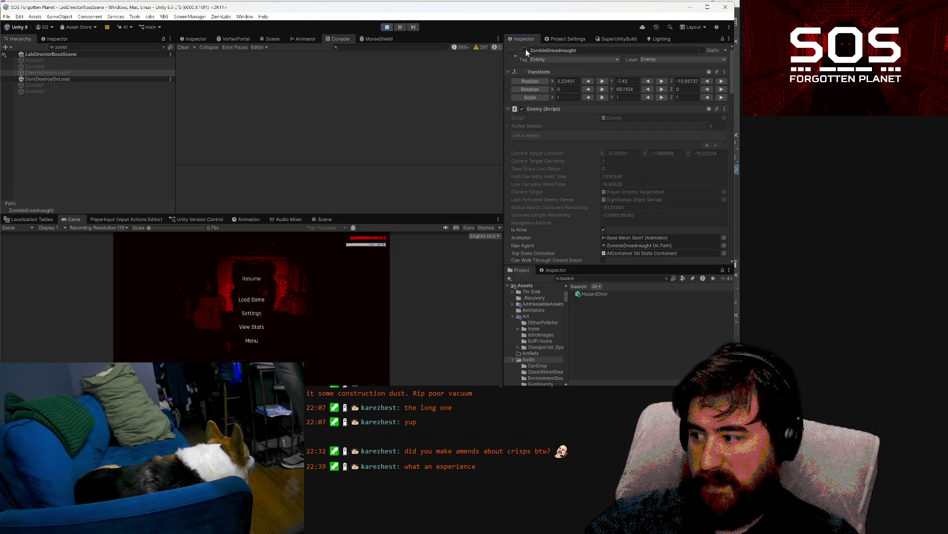
Step: Resume and walk the character toward the door, then pause and clear the Hierarchy search
click(255, 278)
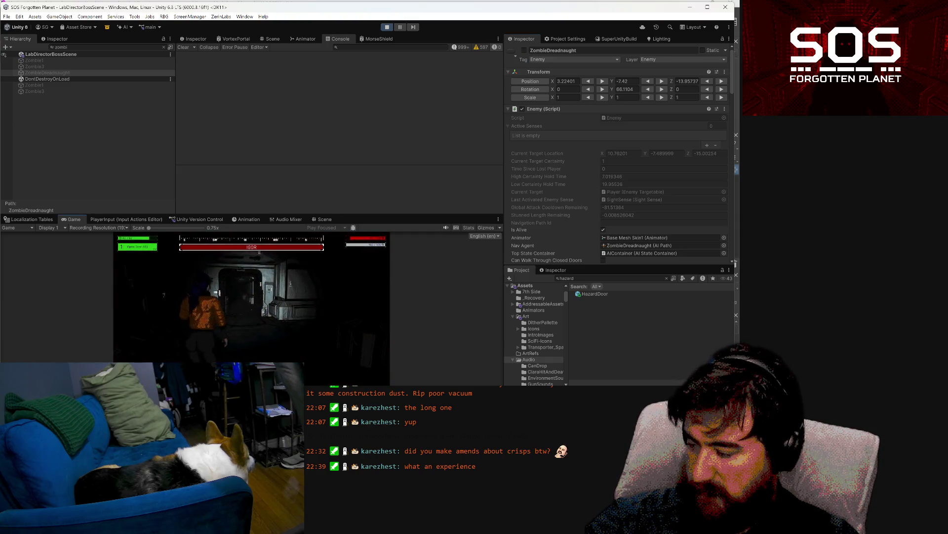
key(w)
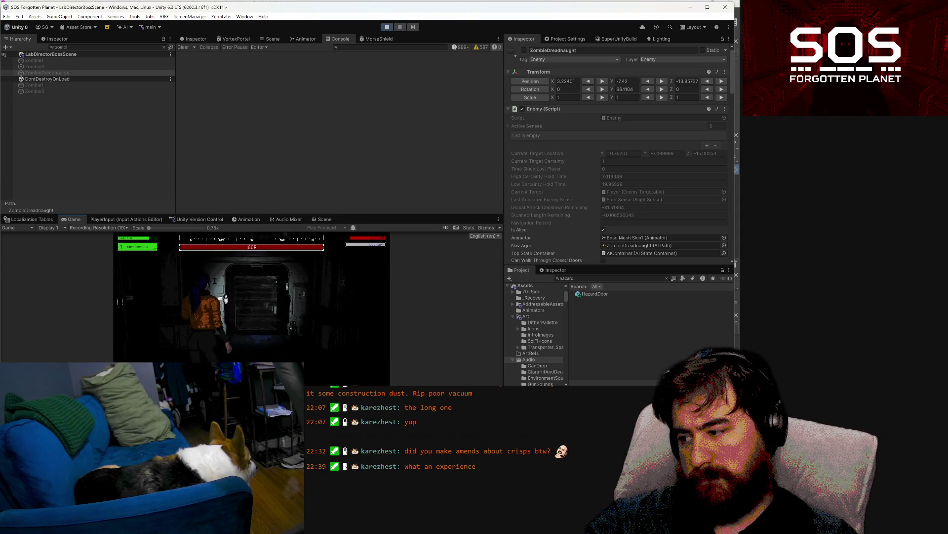
key(Escape)
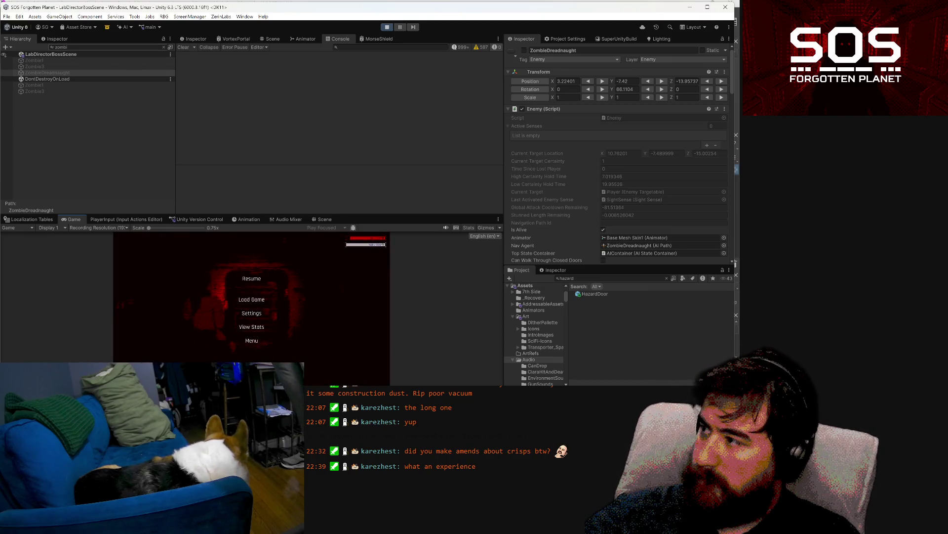
click(164, 47)
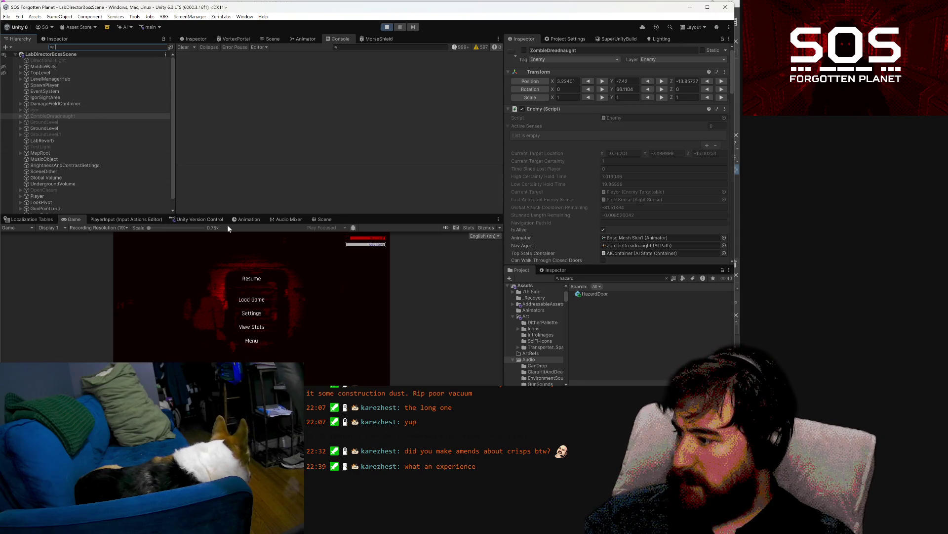
Step: Replace the paused game with a second Scene view and select the door frame and HazardWall
click(269, 39)
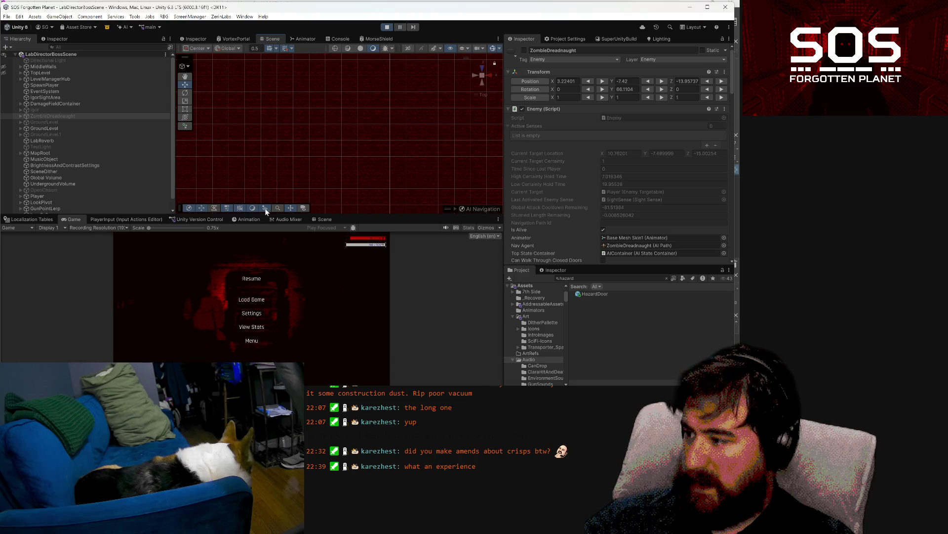
click(313, 219)
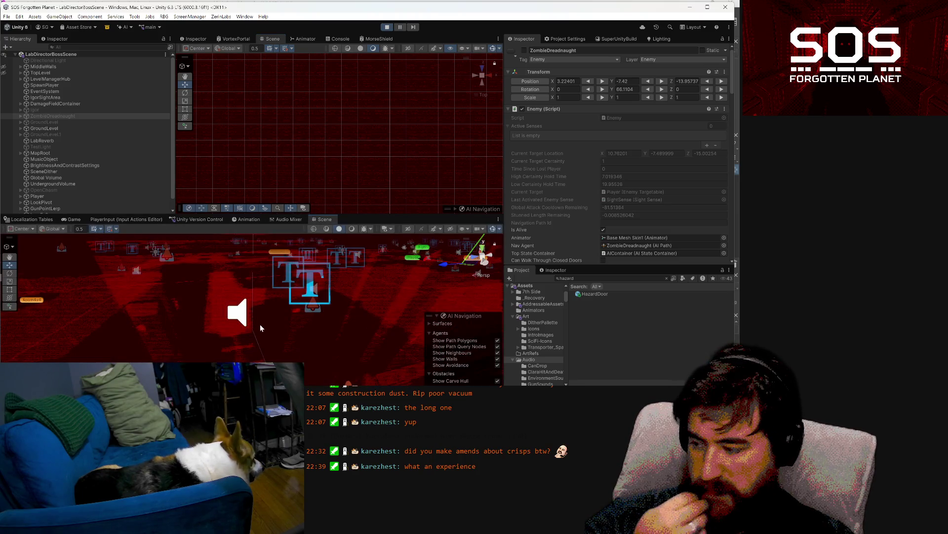
click(173, 338)
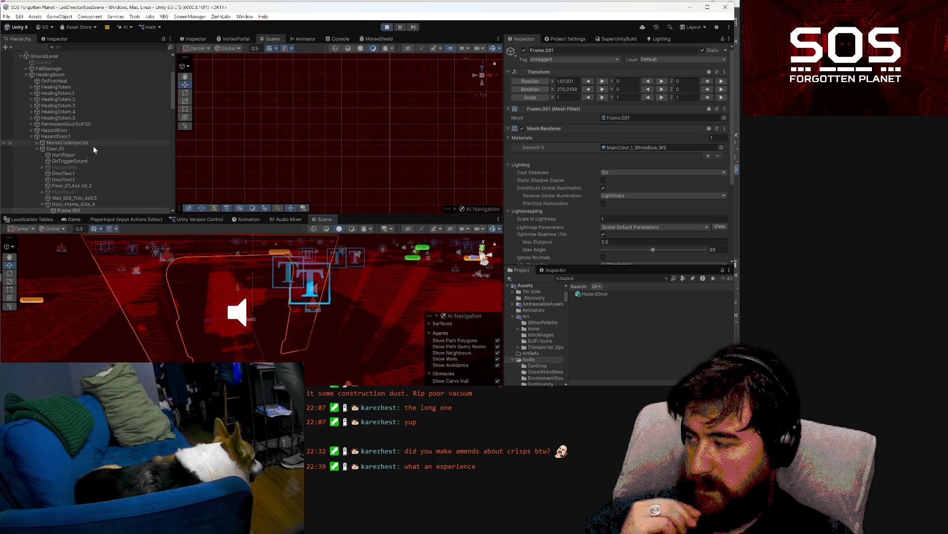
scroll(92, 146, down, 1)
scroll(87, 151, down, 2)
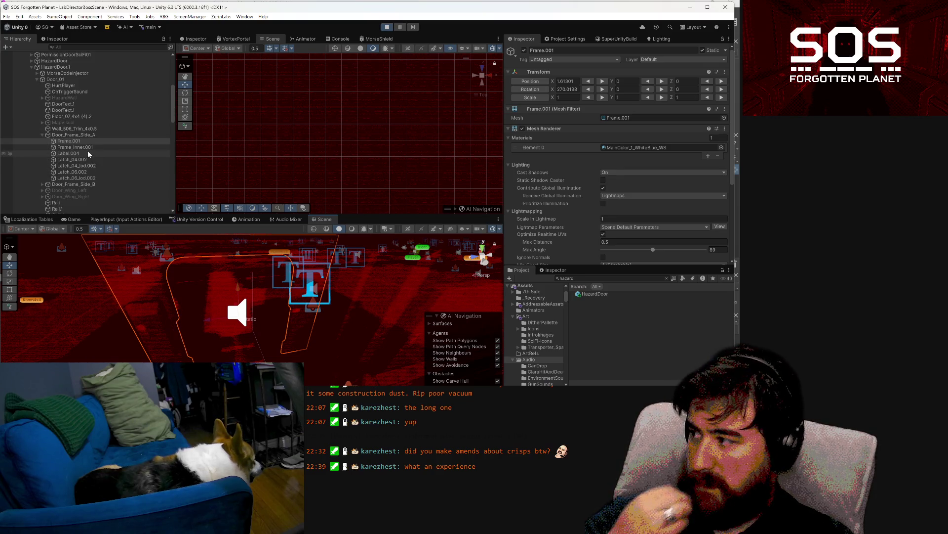
click(78, 98)
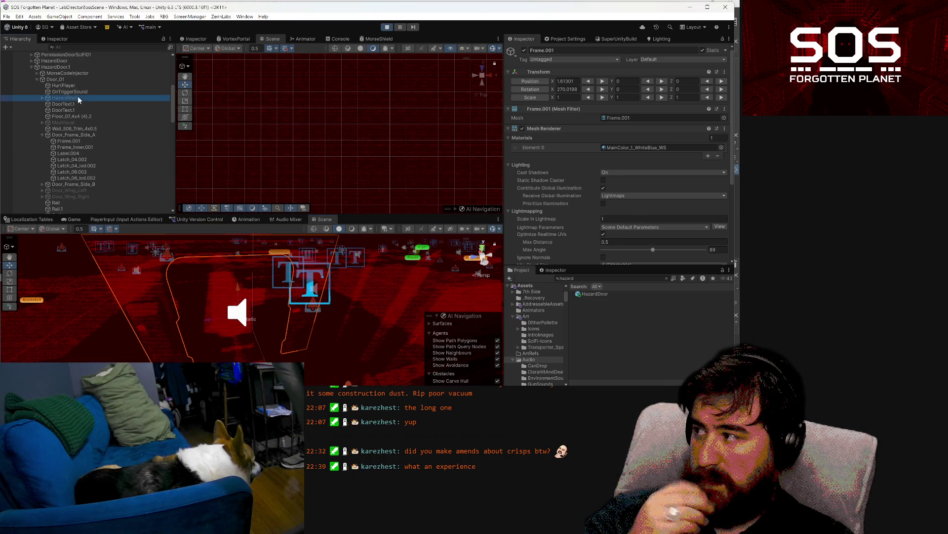
scroll(608, 193, down, 3)
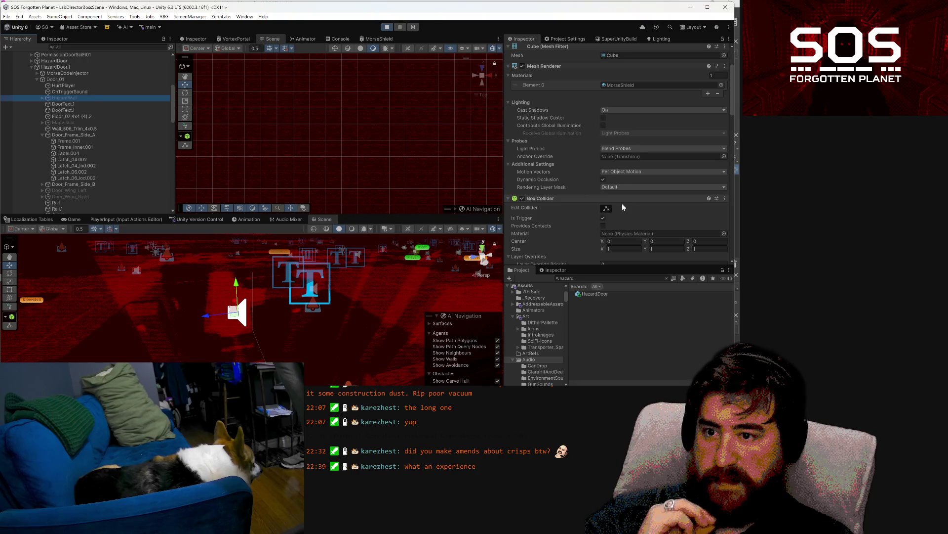
Step: Review Door_01's reactor settings and HazardDoor.1's permissions, then open the HazardDoor prefab
click(53, 80)
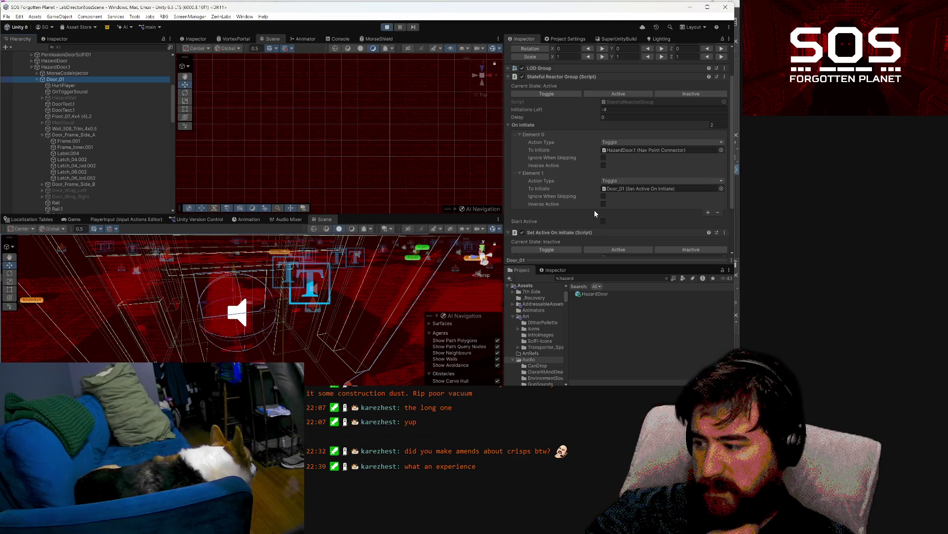
scroll(45, 72, up, 2)
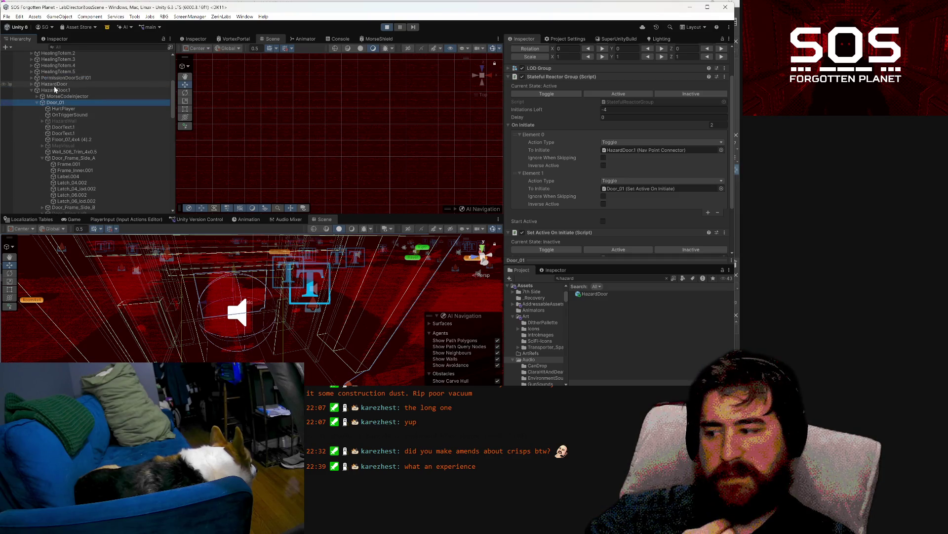
click(54, 90)
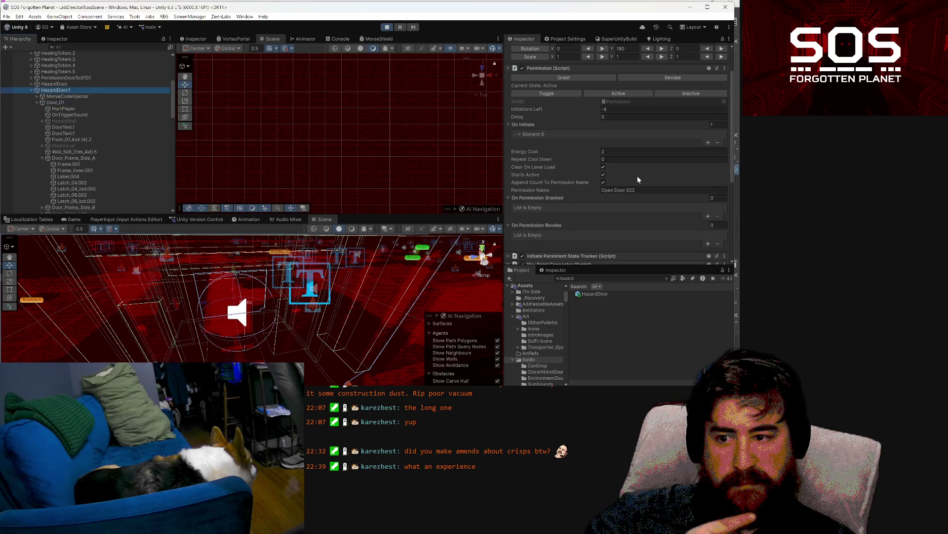
click(64, 121)
click(63, 102)
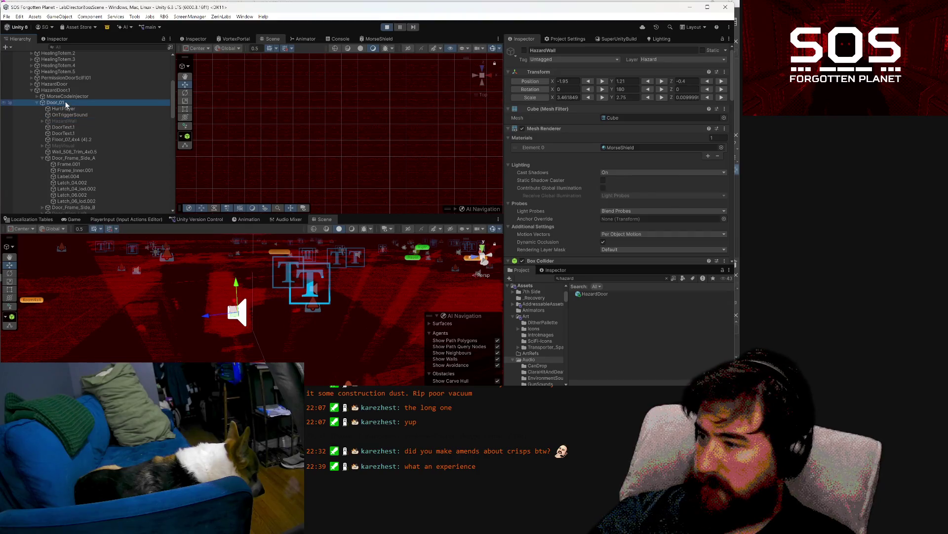
scroll(625, 142, down, 2)
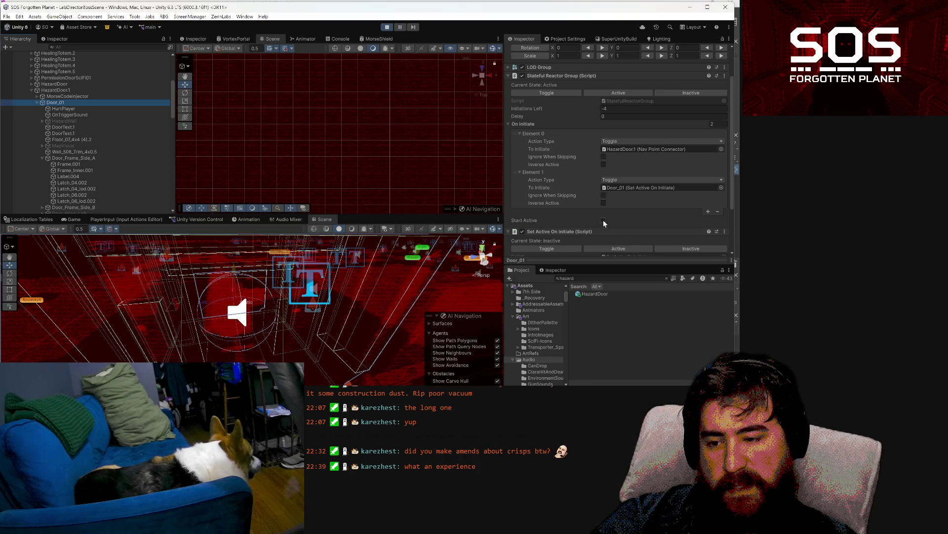
scroll(608, 215, down, 3)
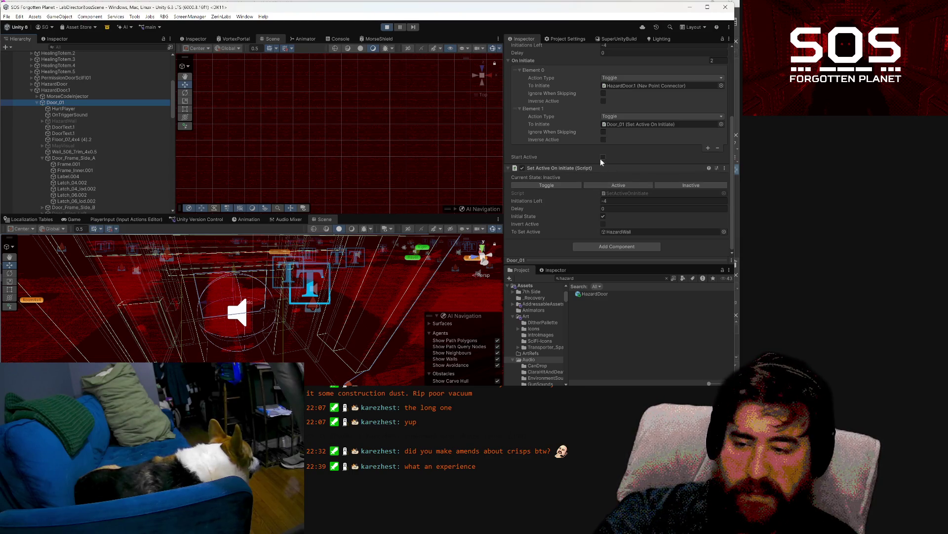
double_click(592, 295)
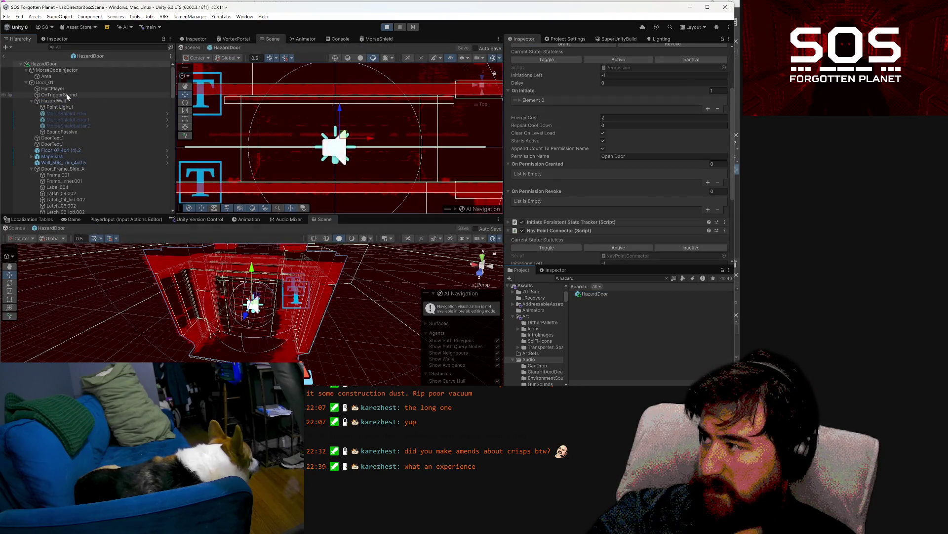
Step: Turn on Inverse Active for Door_01's second initiate action (Element 1)
scroll(617, 148, down, 4)
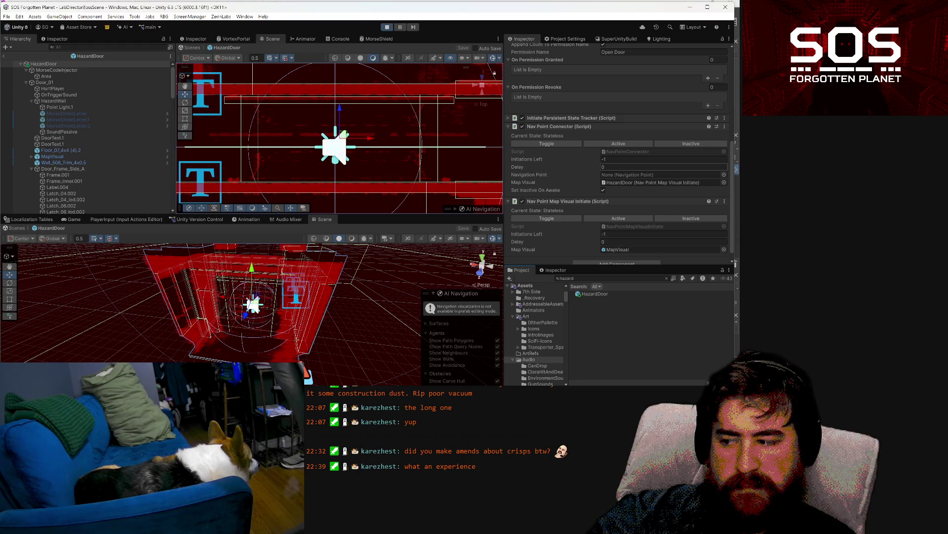
click(634, 160)
key(Return)
click(87, 103)
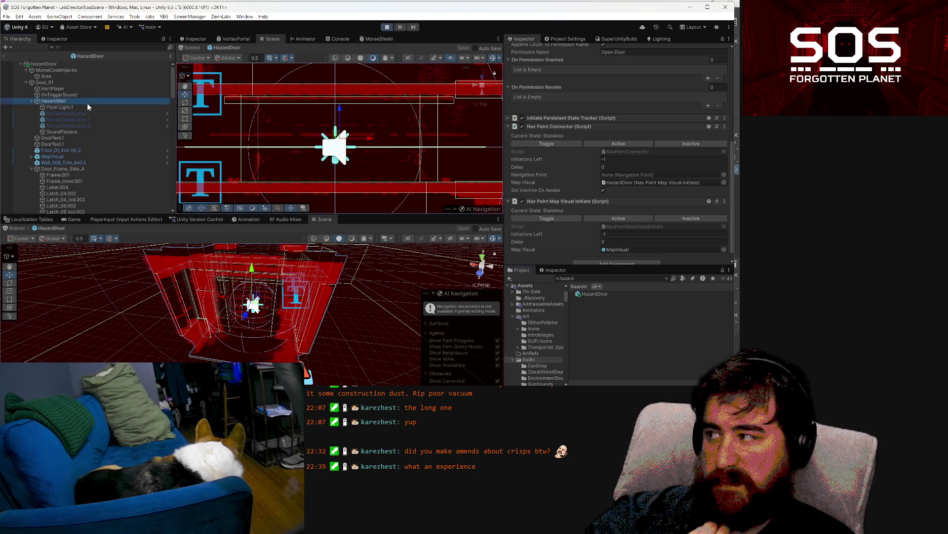
click(69, 82)
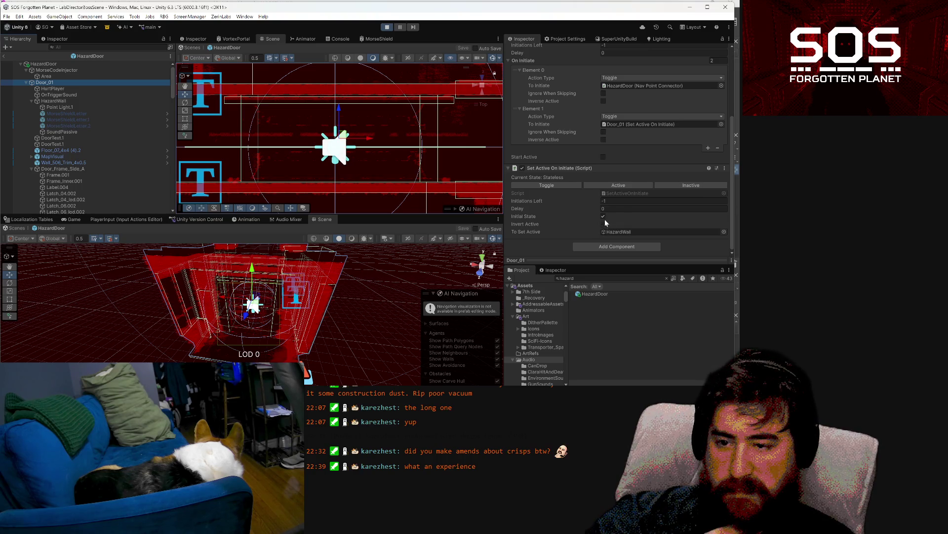
click(604, 140)
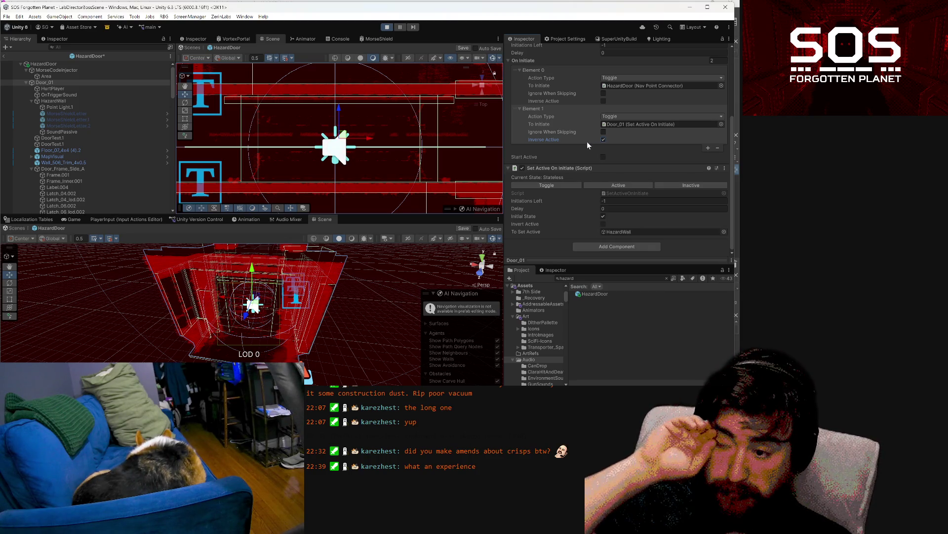
Step: Target Door_01 in both HazardWall trigger To Initiate fields and save the HazardDoor prefab
click(97, 100)
scroll(637, 140, down, 5)
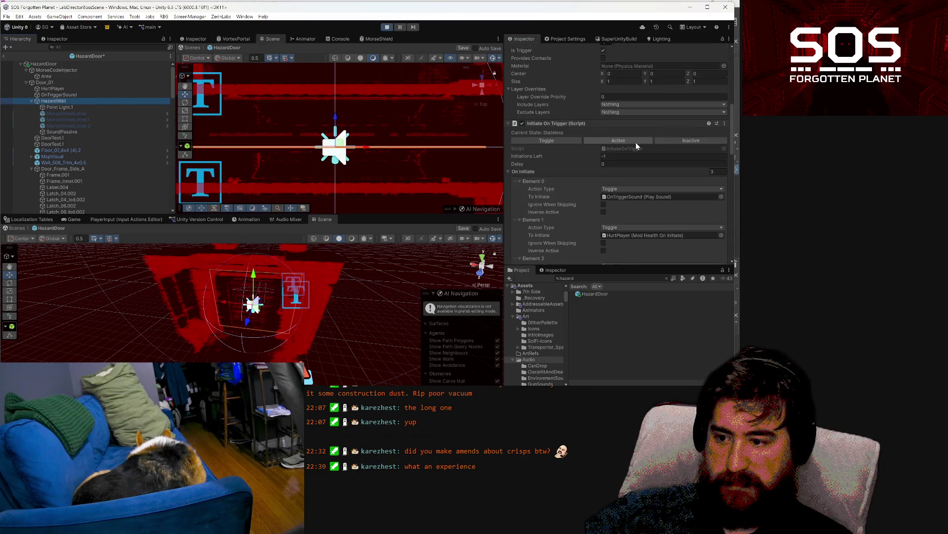
scroll(630, 134, down, 2)
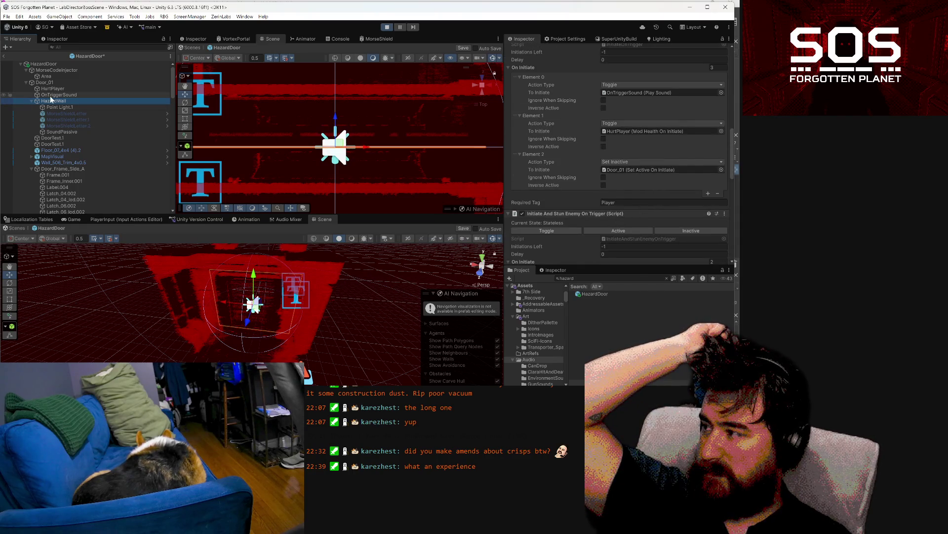
click(62, 83)
drag(64, 86, 631, 170)
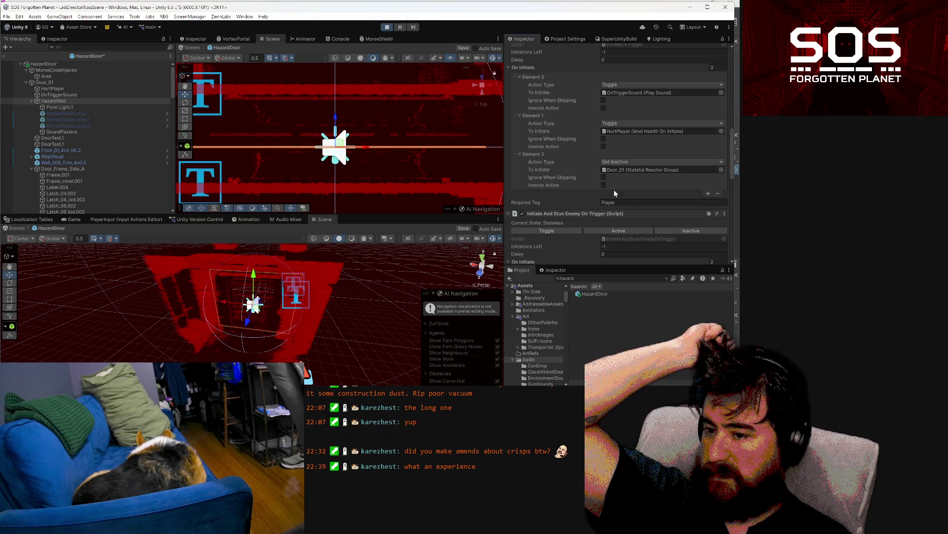
scroll(643, 198, down, 5)
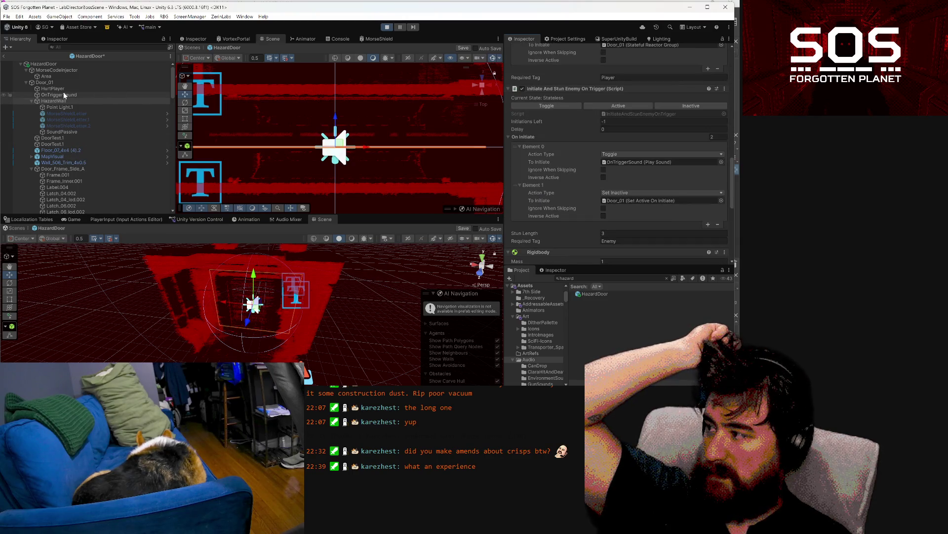
drag(58, 82, 660, 200)
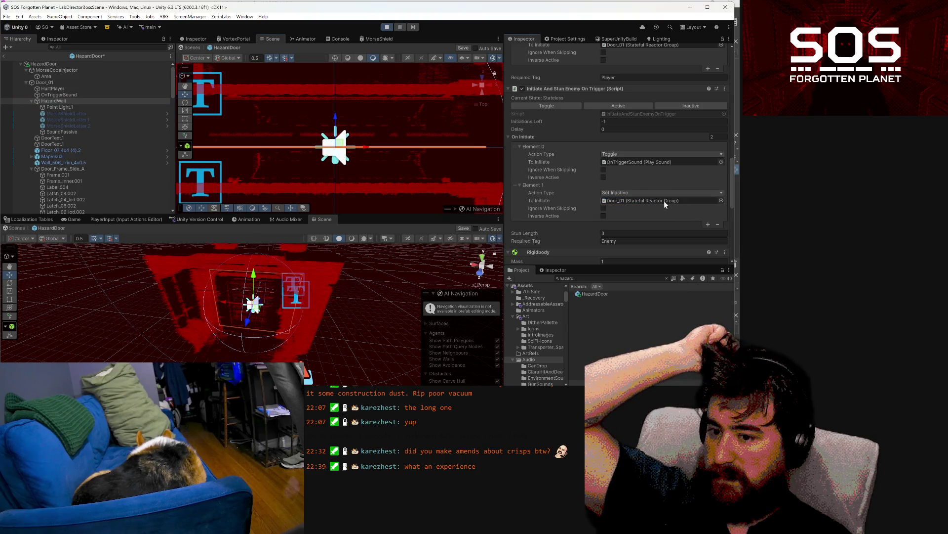
key(ctrl+s)
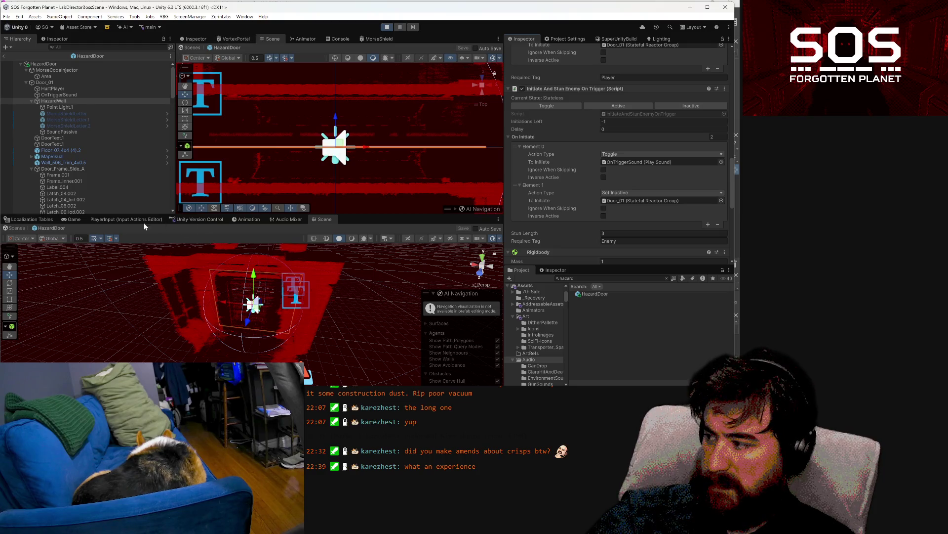
click(74, 219)
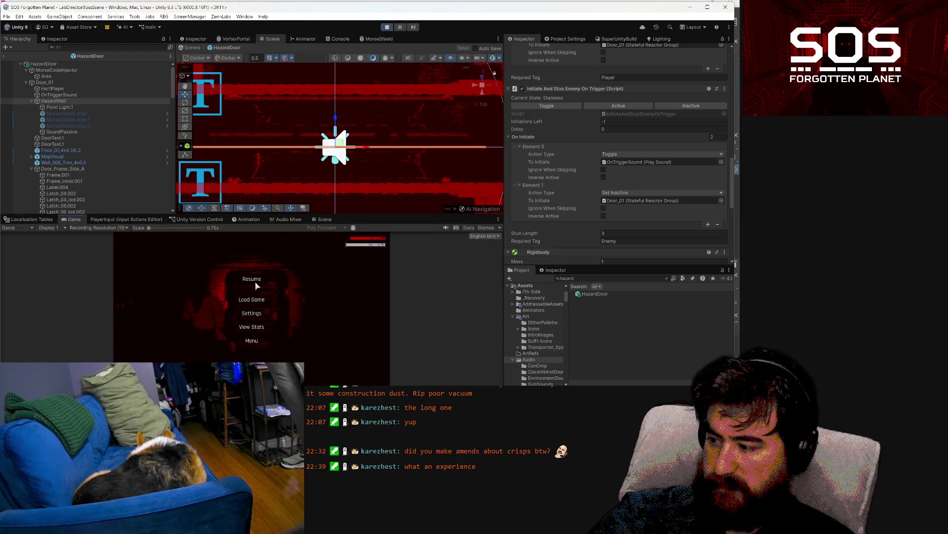
Step: Load the Slot 1 save, walk the character to the hazard door, and pause
key(Return)
click(247, 261)
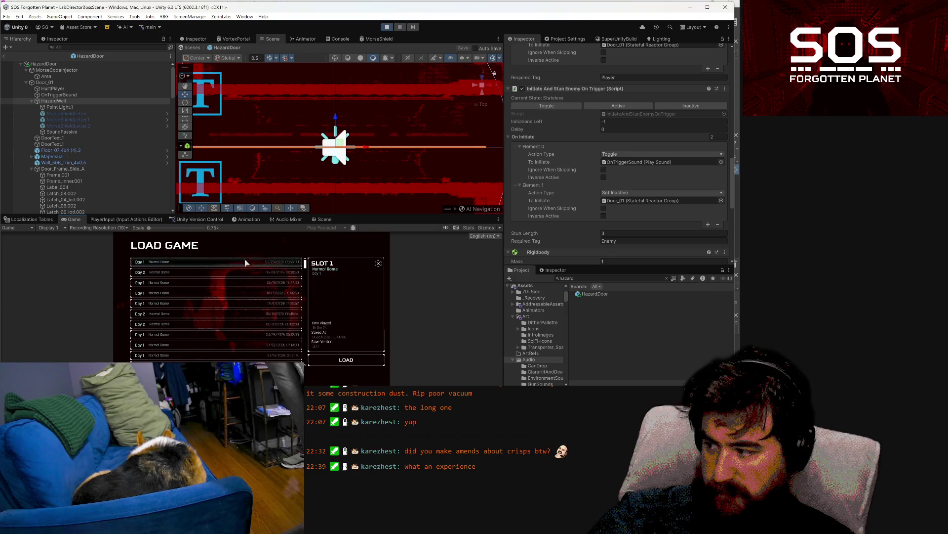
click(322, 358)
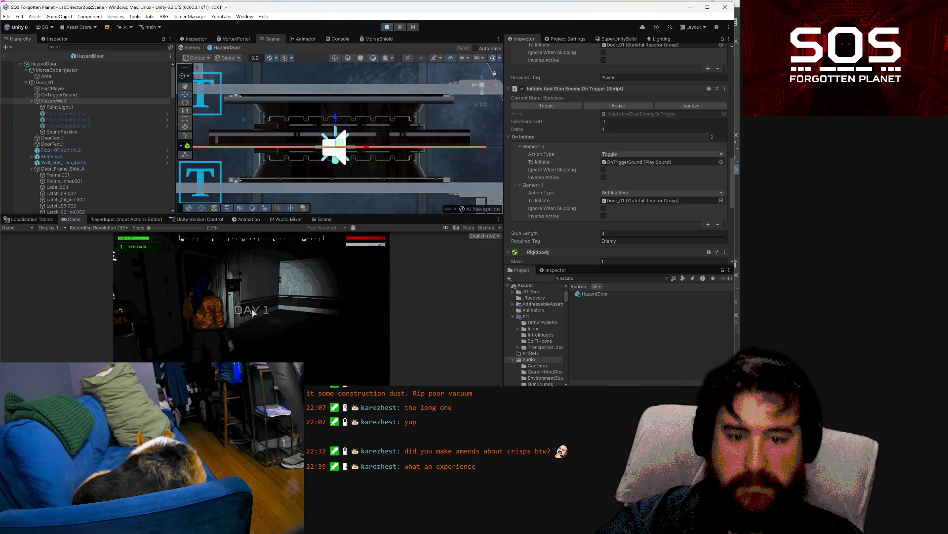
key(Escape)
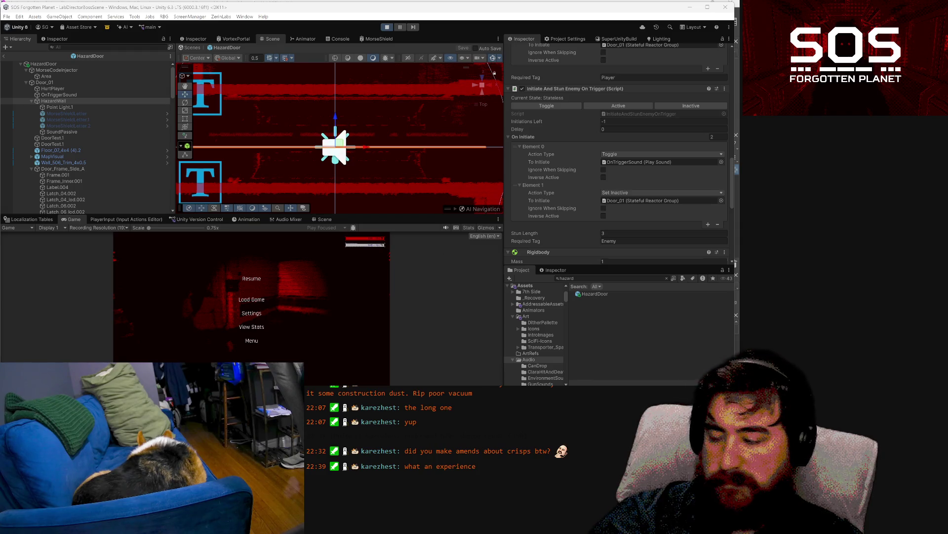
click(253, 279)
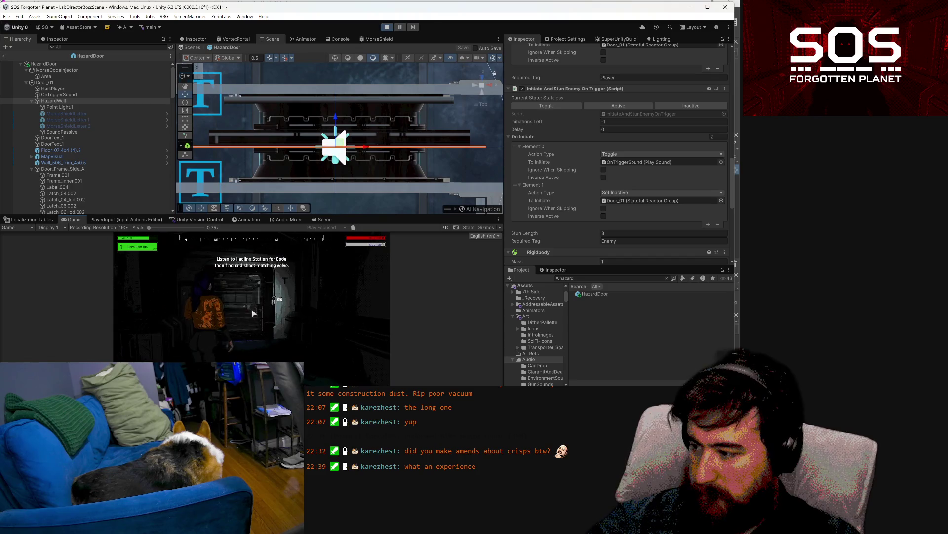
key(w)
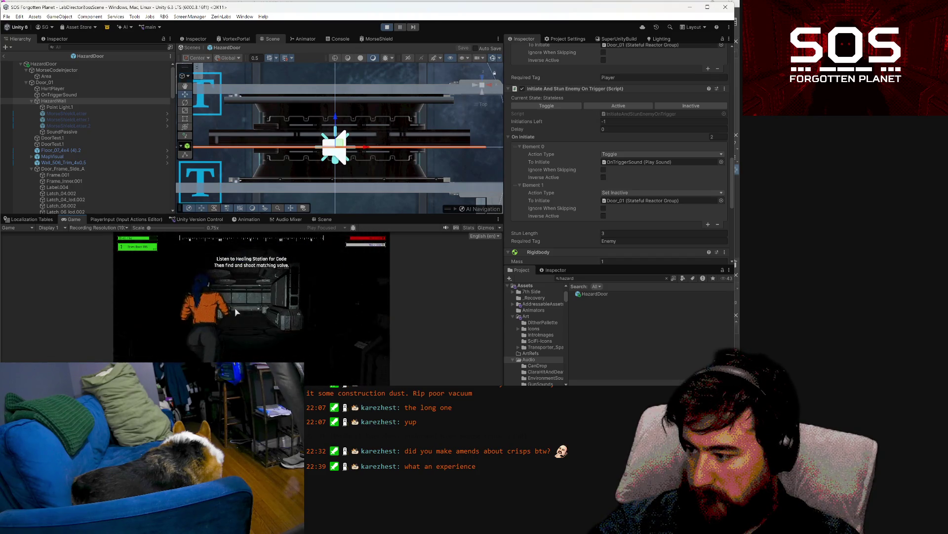
key(w)
key(w)
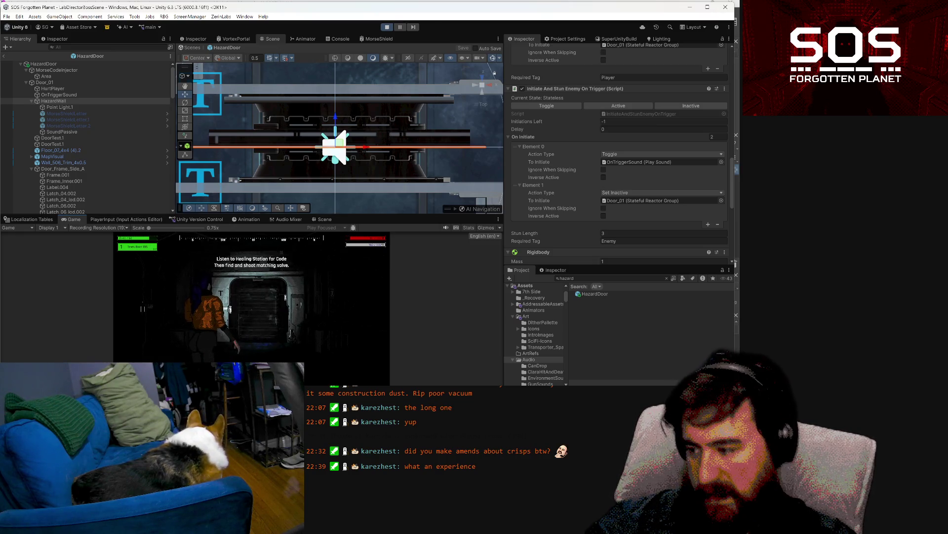
key(Escape)
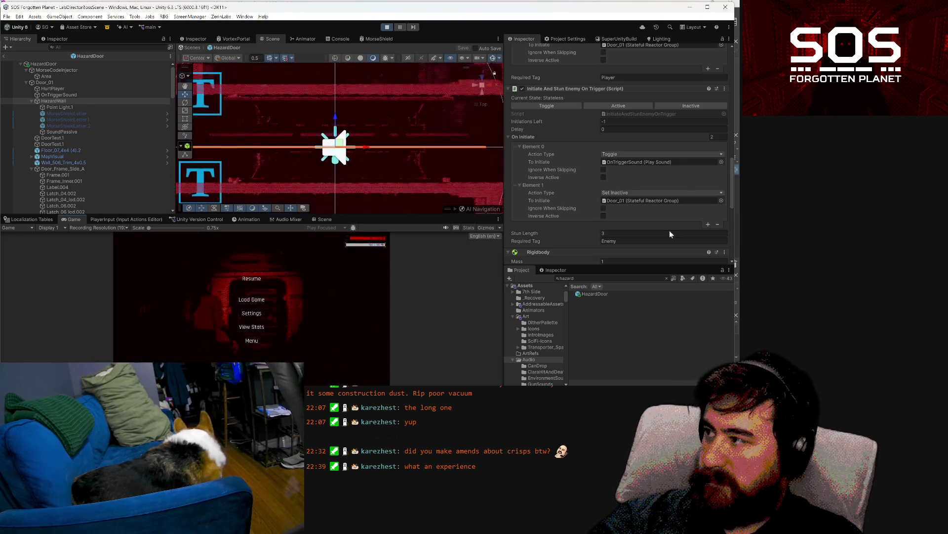
Step: Switch Door_01's Element 1 and Element 2 Action Type to Set Active, then select MorseShieldLetter.1
click(630, 192)
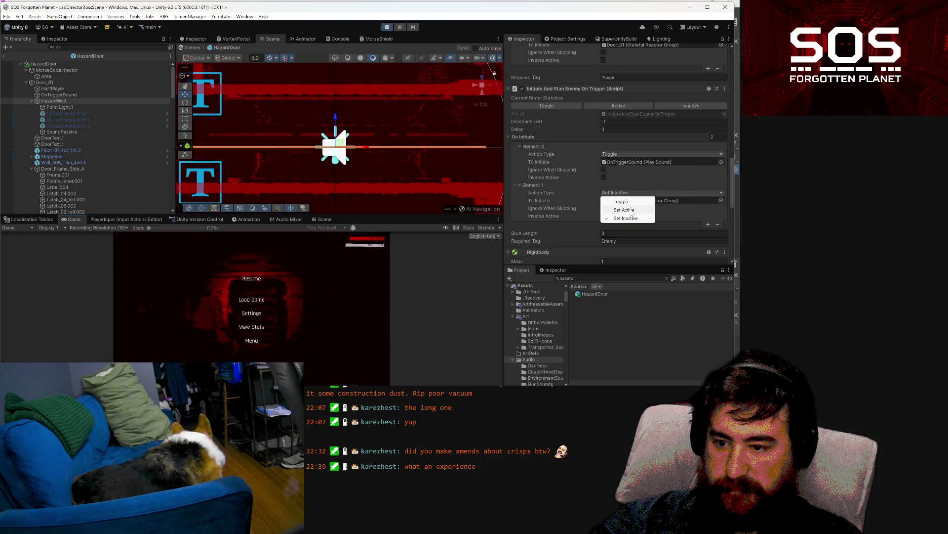
click(631, 209)
scroll(633, 207, down, 3)
scroll(632, 207, up, 5)
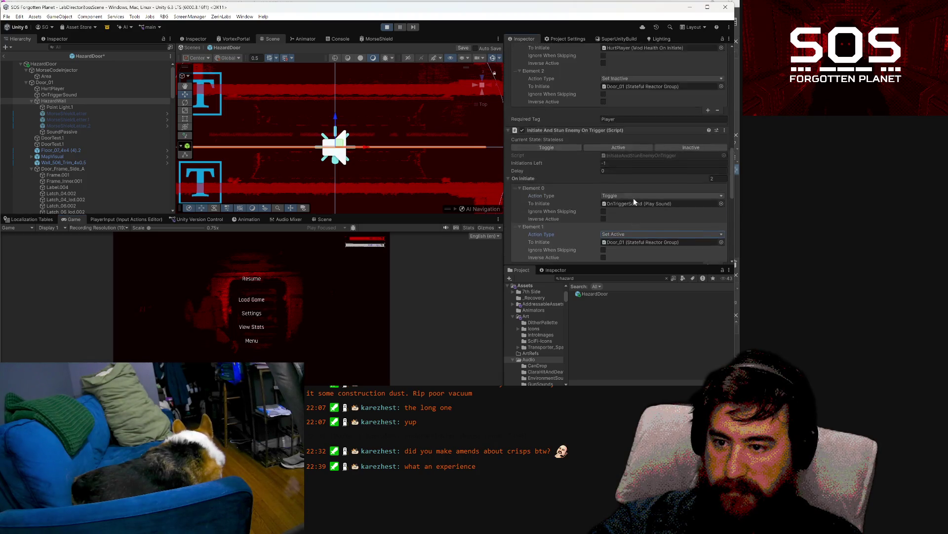
click(630, 120)
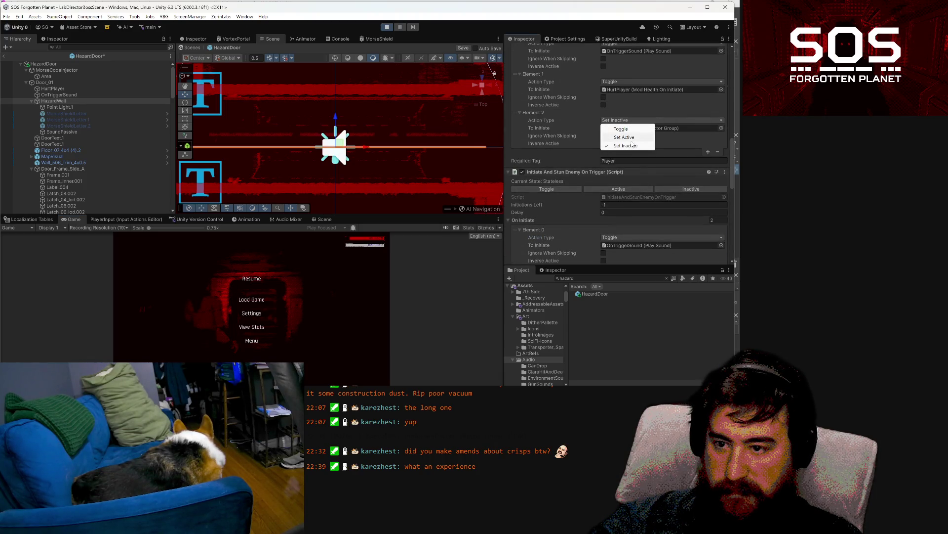
click(624, 138)
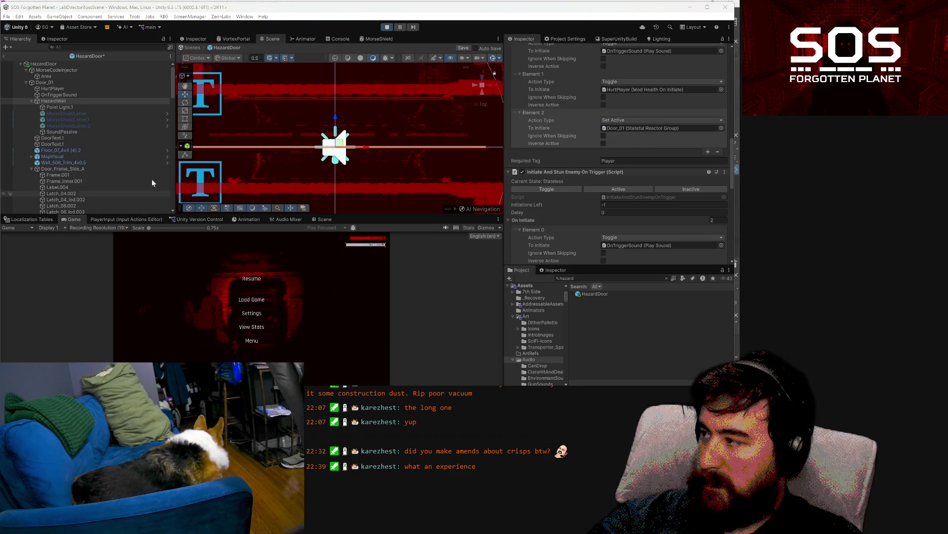
click(135, 120)
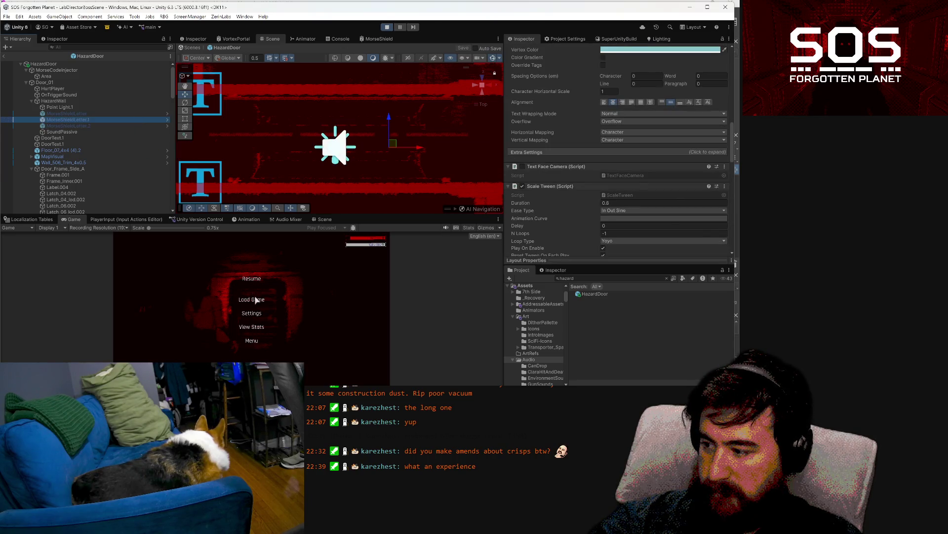
Step: Load the Slot 1 save and walk to the healing station, checking the Morse code info panel
key(Return)
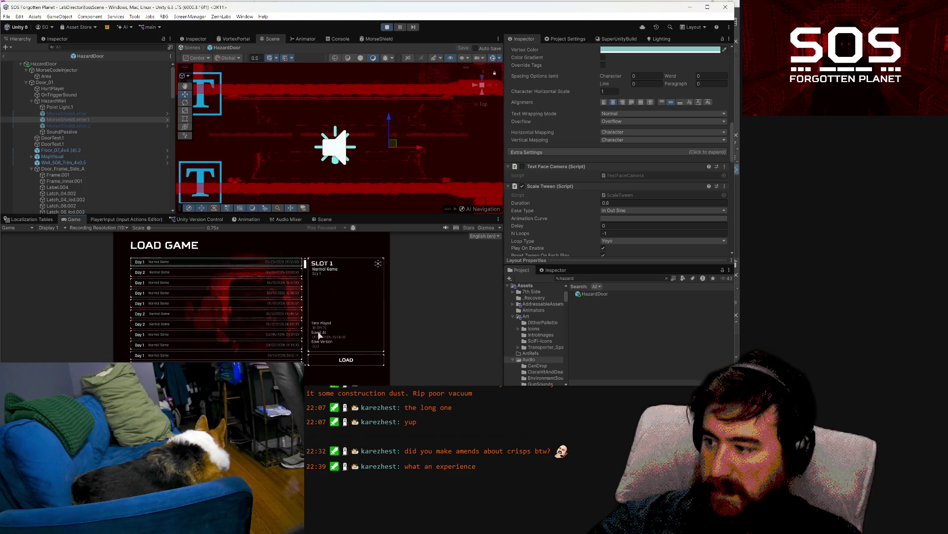
key(Return)
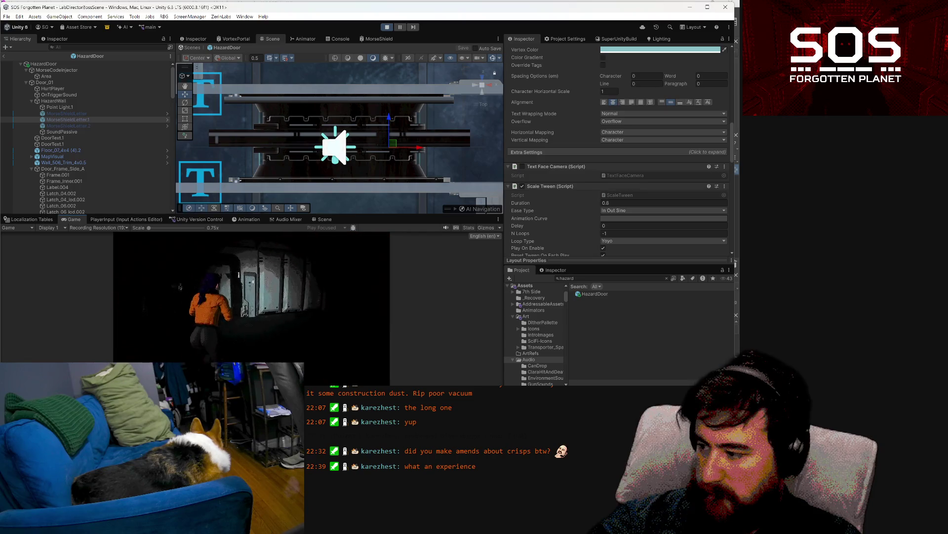
key(w)
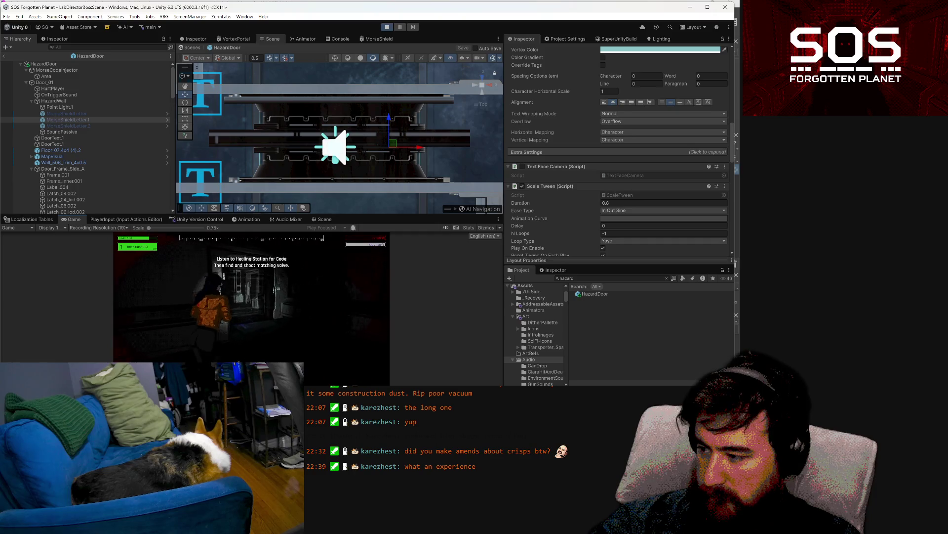
key(e)
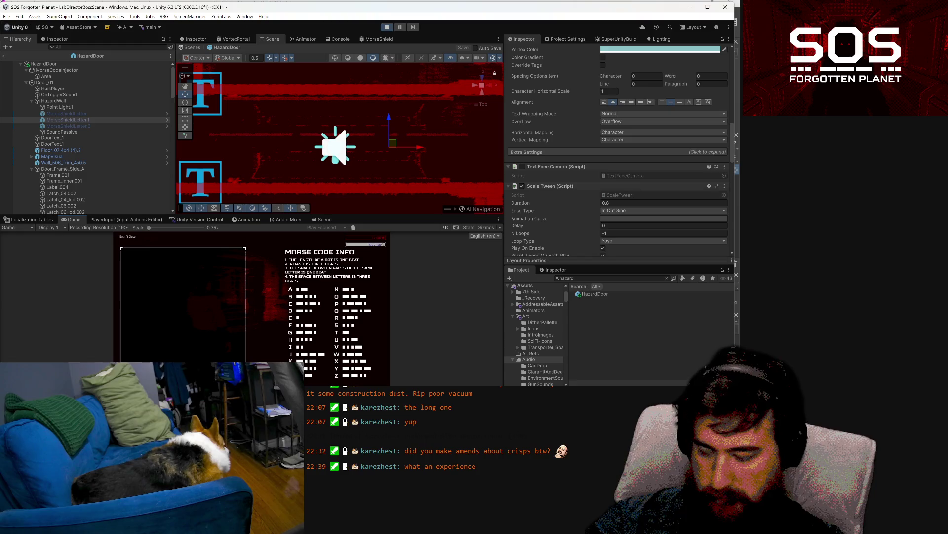
key(e)
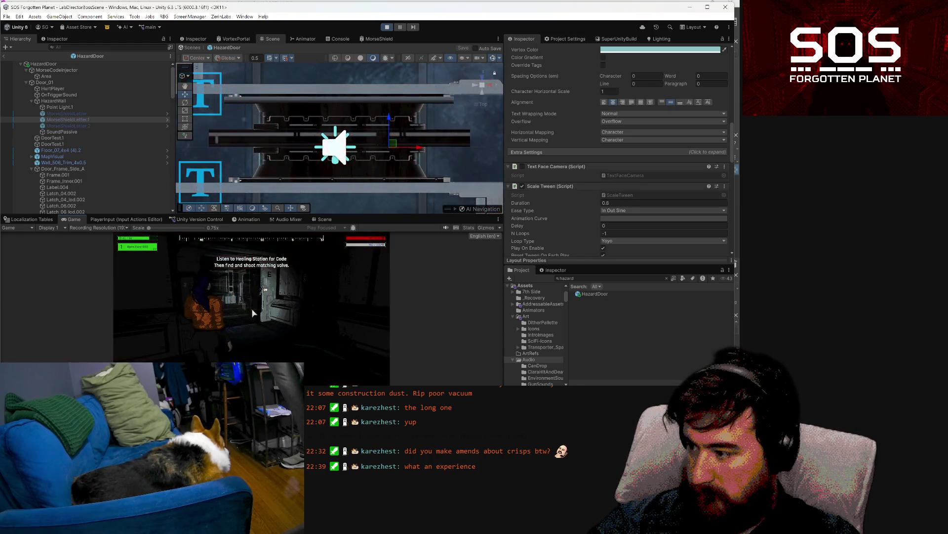
Step: Walk down the lit corridor to the shutter door, then open the MorseShield shader graph
key(s)
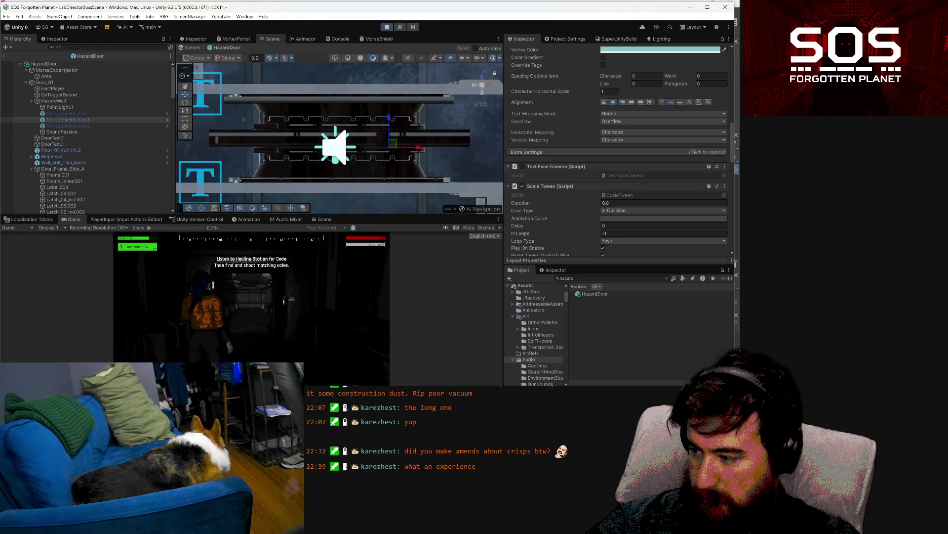
key(s)
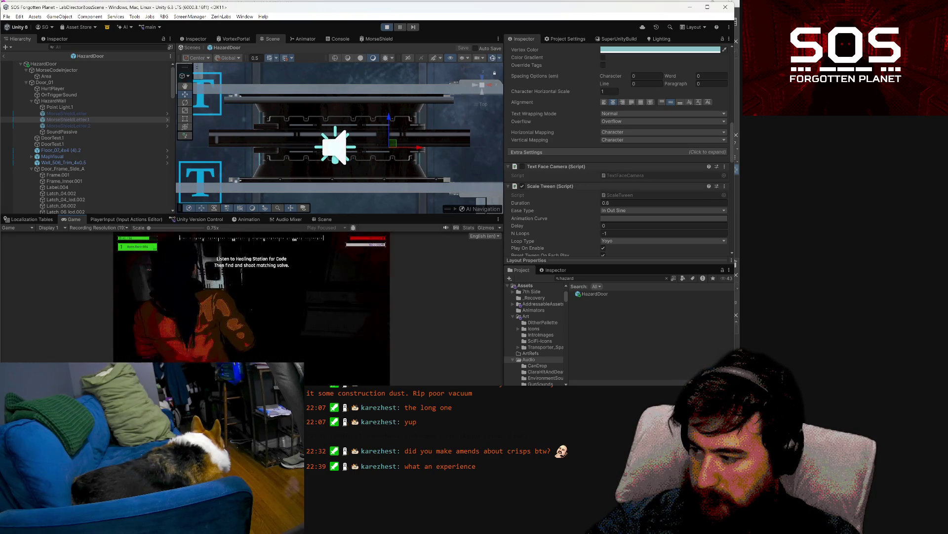
key(w)
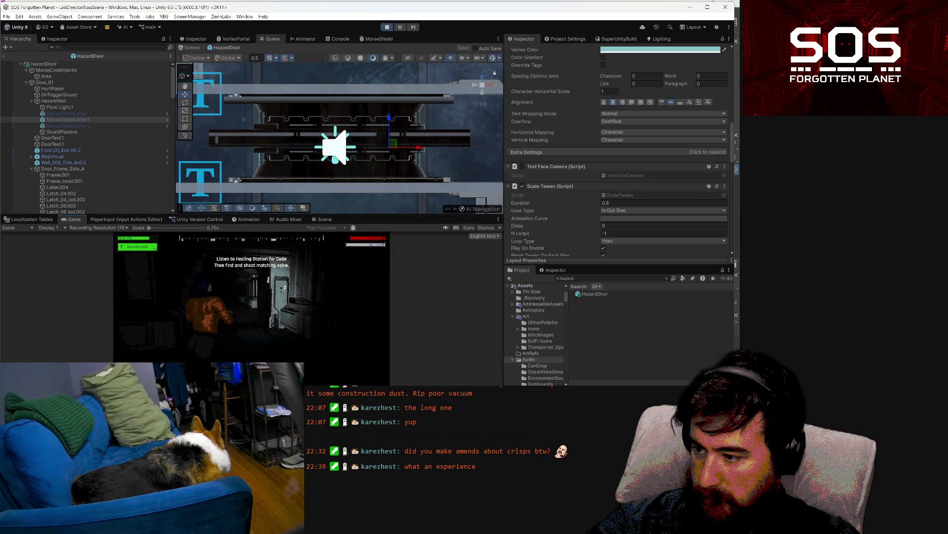
key(w)
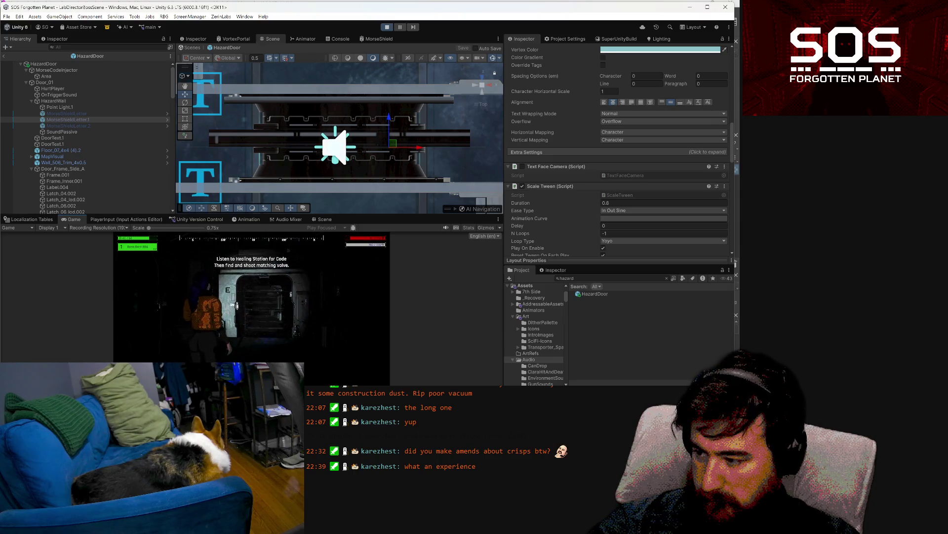
key(w)
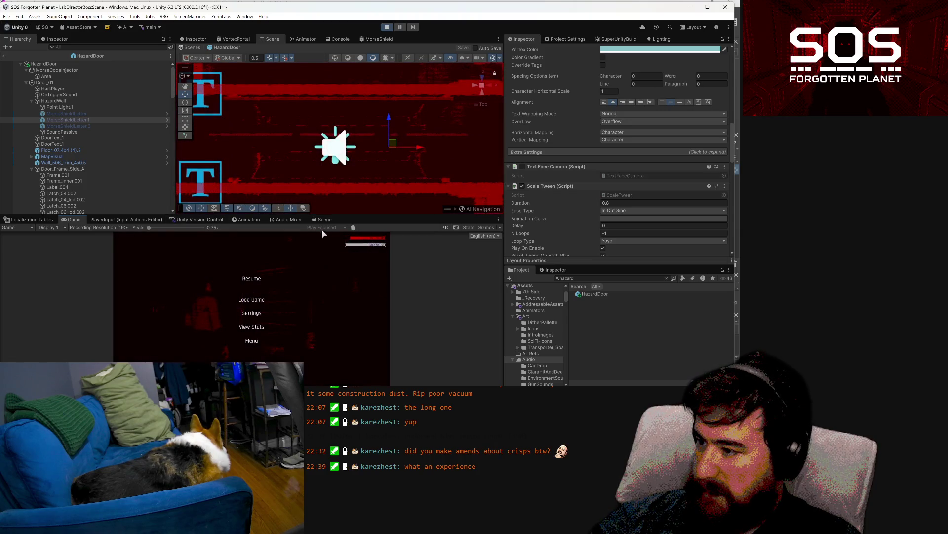
click(332, 218)
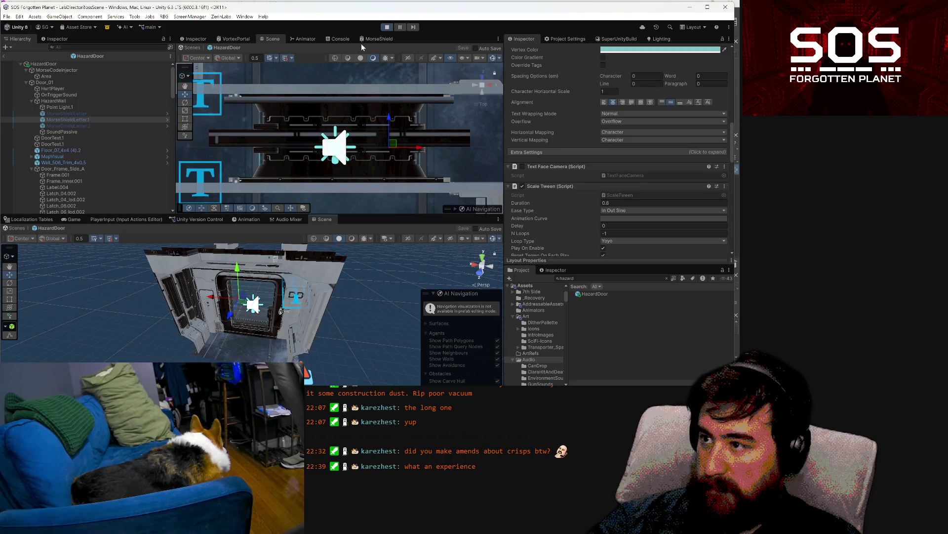
click(375, 38)
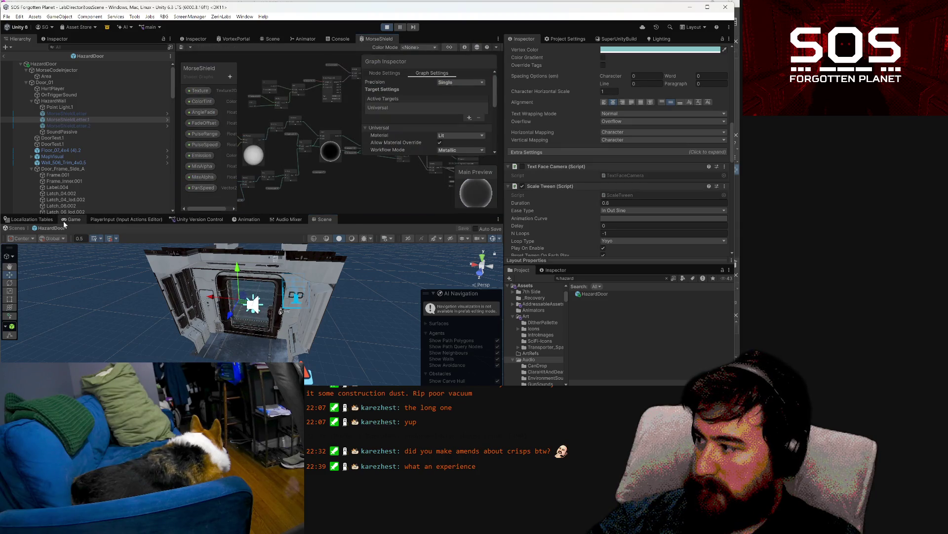
Step: Bring the Game view back and pause then resume the game with Esc
click(64, 220)
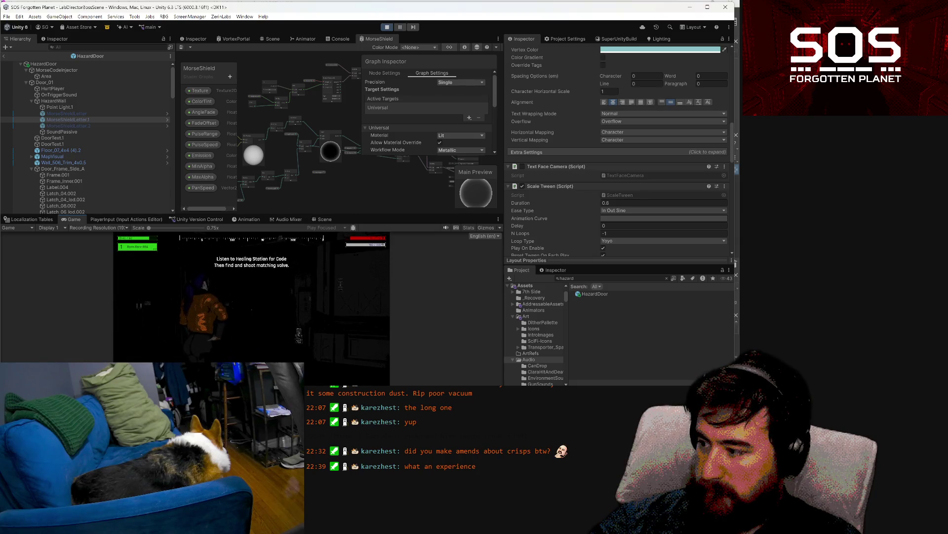
key(Escape)
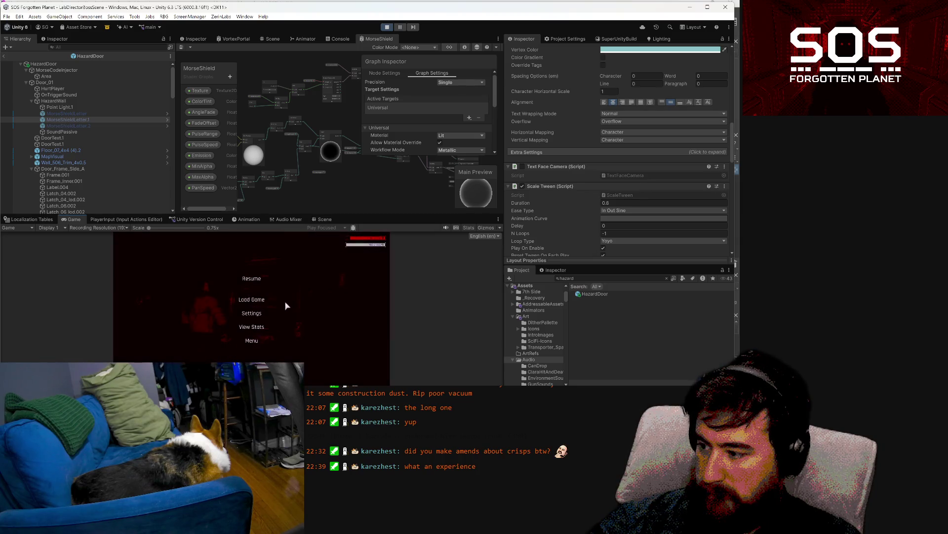
key(Escape)
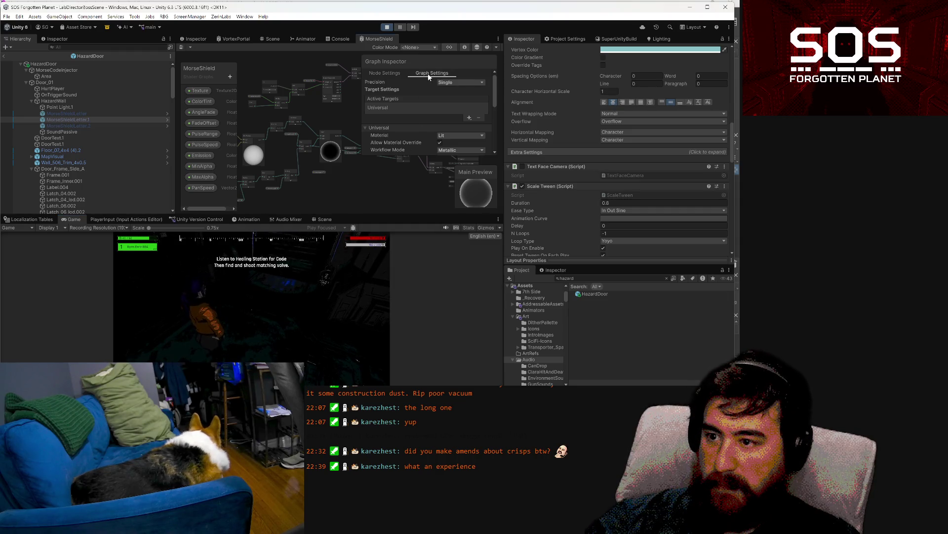
Step: Pan and zoom across the MorseShield shader graph's nodes and select the Emission property
drag(414, 57, 525, 49)
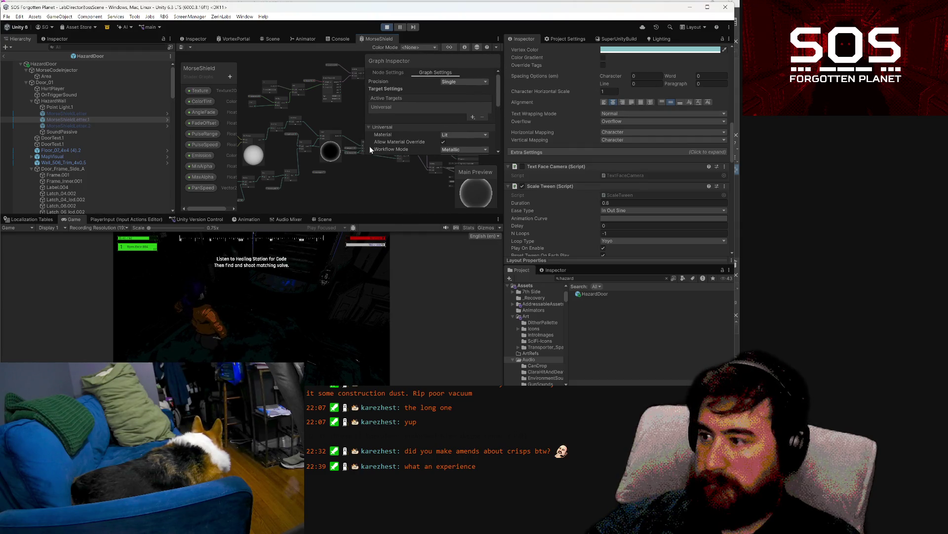
scroll(371, 150, down, 3)
drag(292, 120, 274, 119)
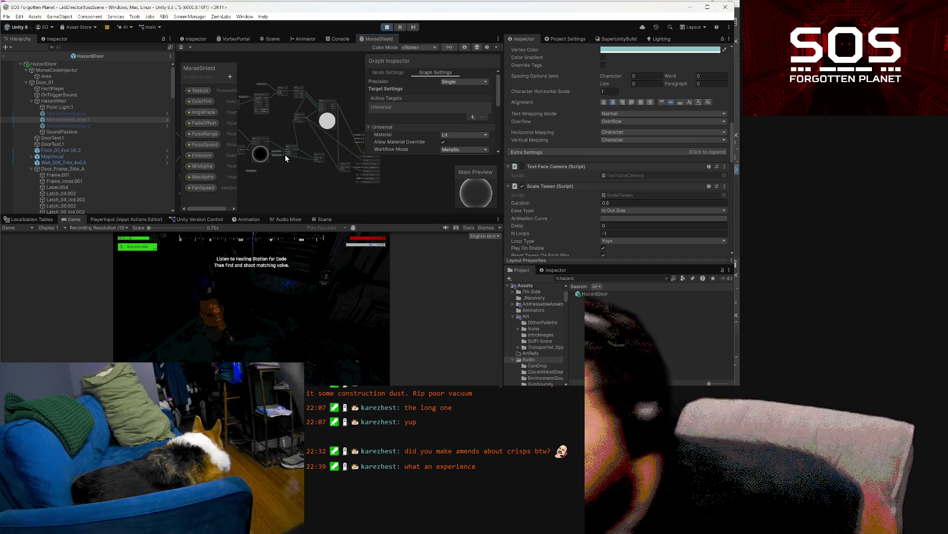
scroll(337, 153, up, 5)
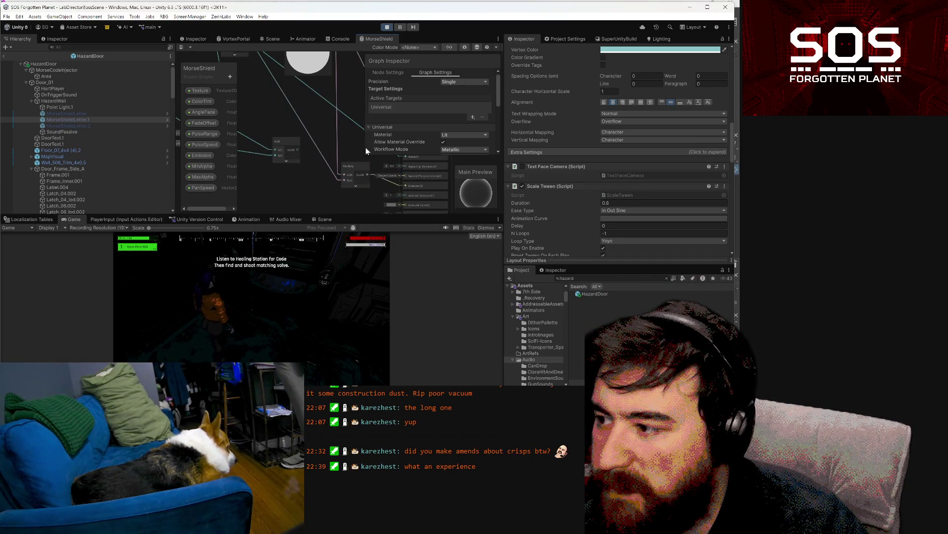
scroll(366, 147, down, 5)
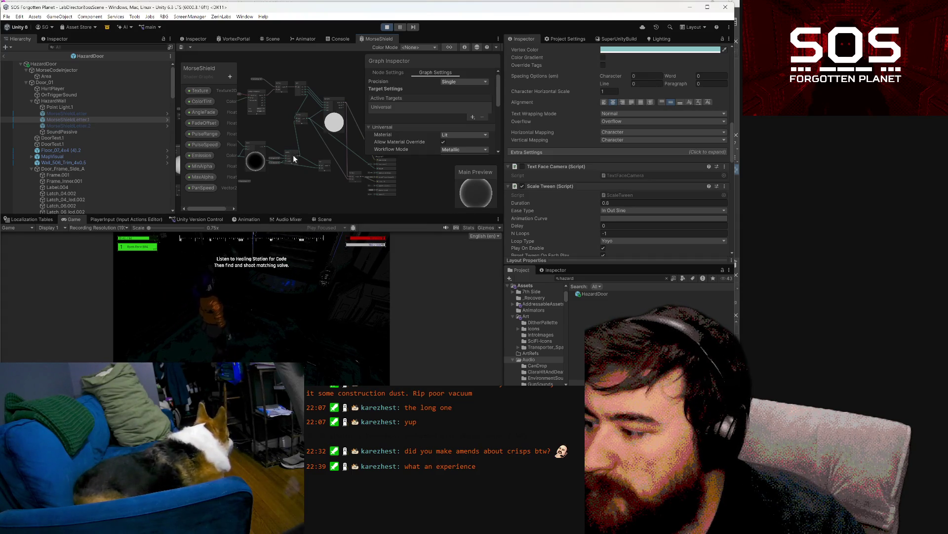
mouse_move(286, 180)
mouse_down()
mouse_move(435, 194)
mouse_move(355, 171)
mouse_move(313, 177)
mouse_up()
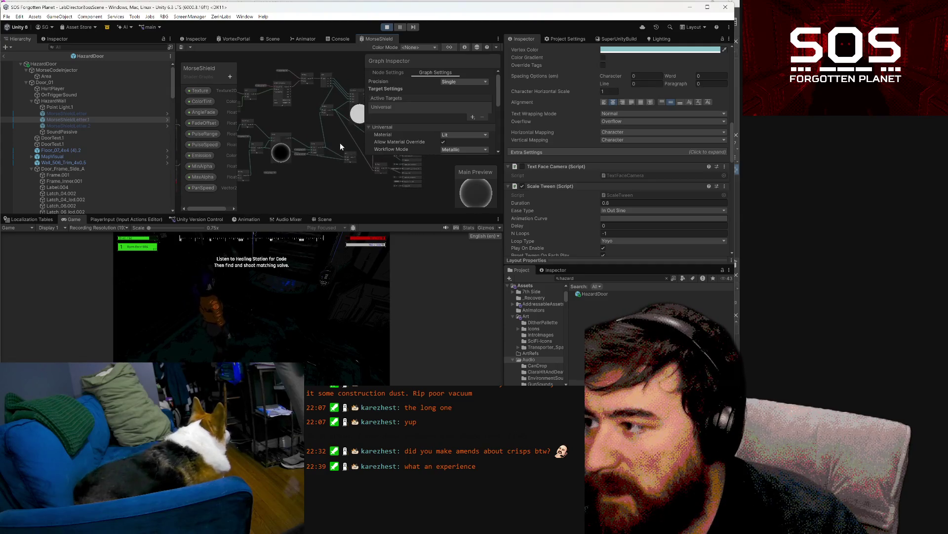
drag(340, 143, 306, 147)
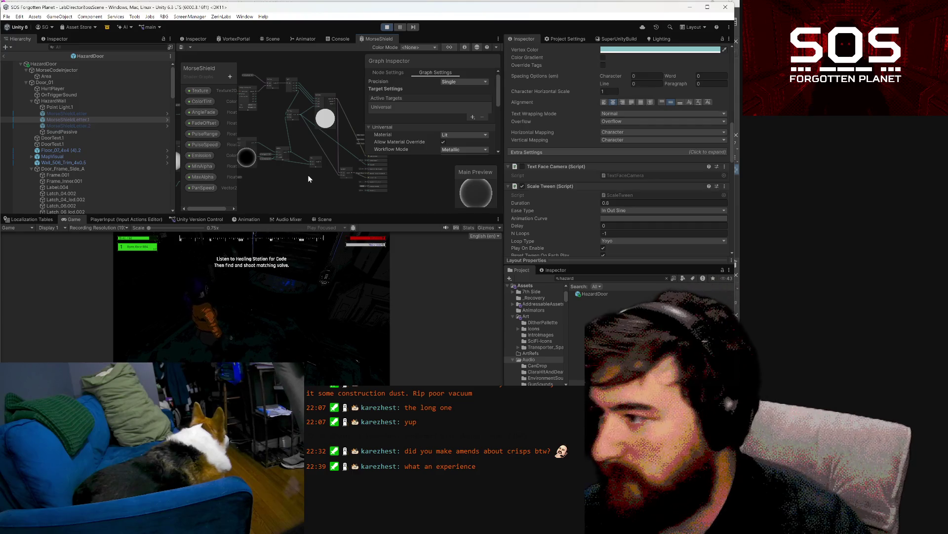
scroll(307, 157, up, 2)
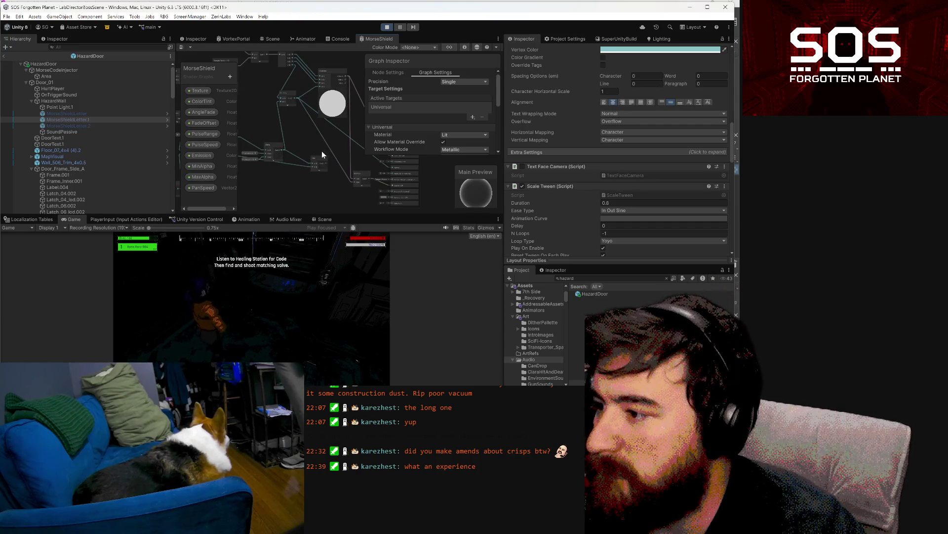
drag(338, 139, 296, 142)
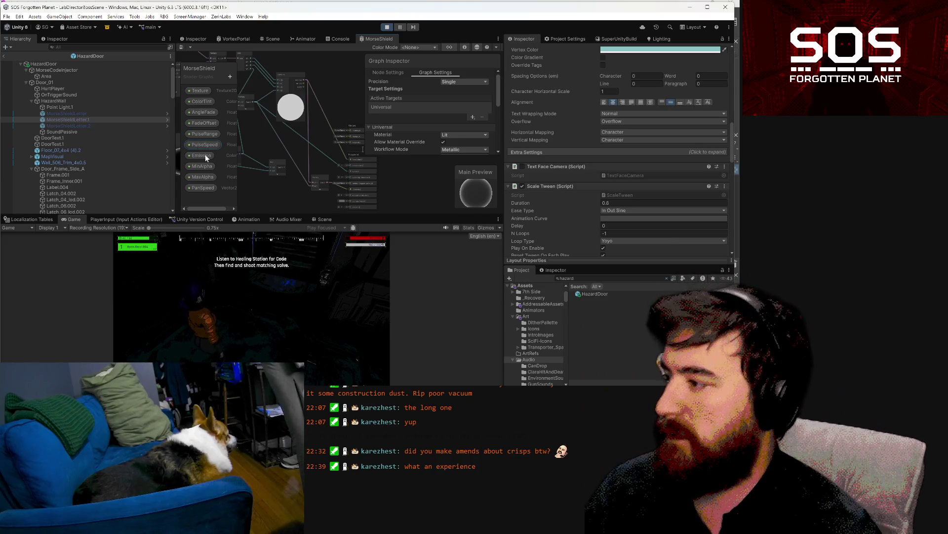
click(206, 156)
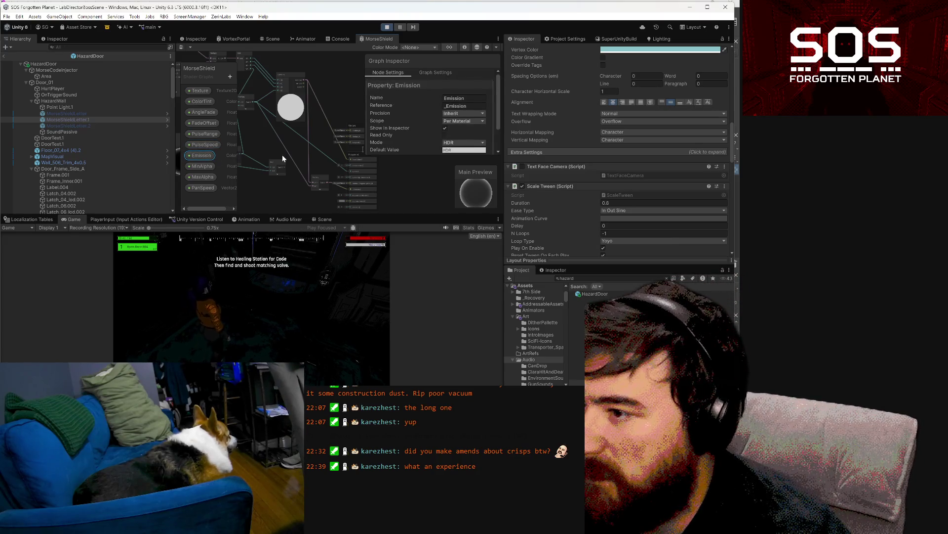
Step: Look over the graph while checking Emission's HDR, Per Material settings, then save the MorseShield graph
scroll(344, 160, down, 3)
mouse_move(411, 159)
mouse_down()
mouse_move(437, 155)
mouse_move(323, 166)
mouse_move(324, 185)
mouse_up()
scroll(322, 163, up, 4)
scroll(339, 194, down, 5)
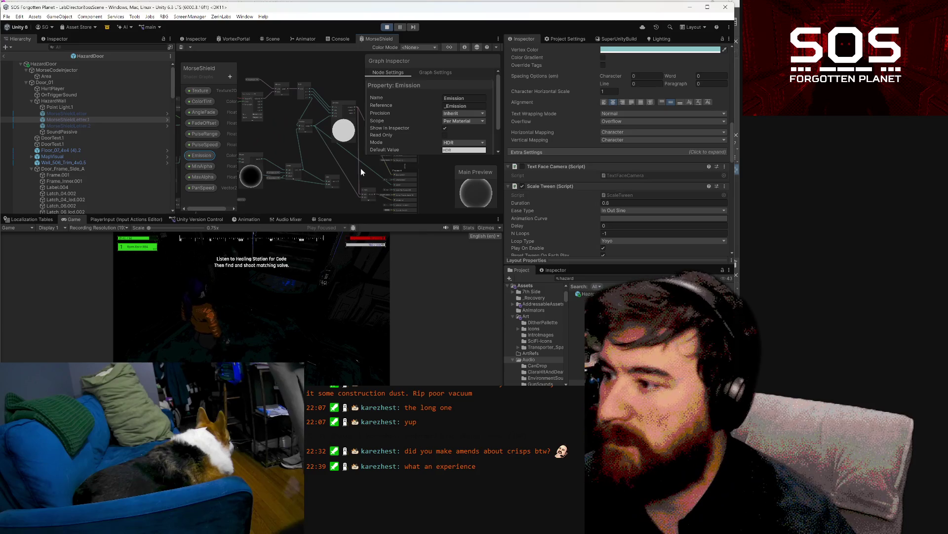
scroll(361, 169, down, 1)
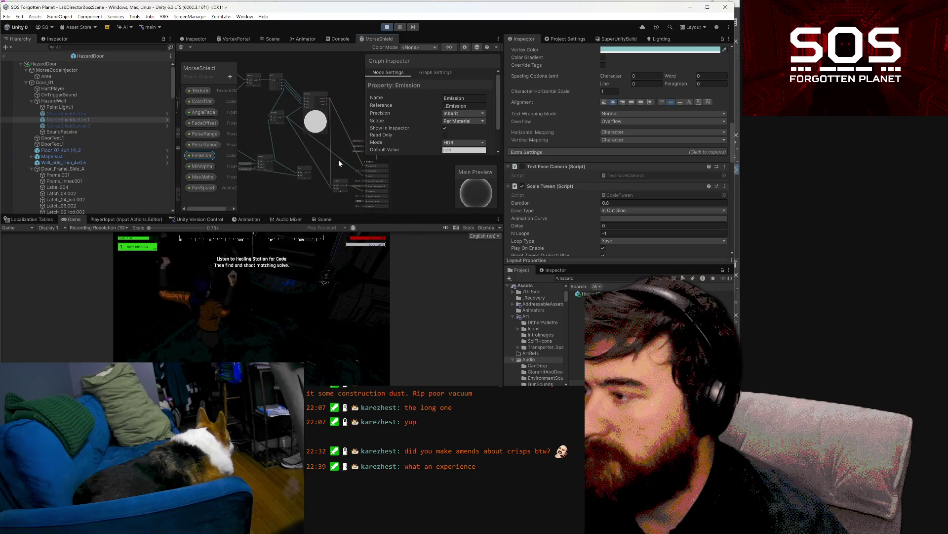
scroll(340, 168, up, 3)
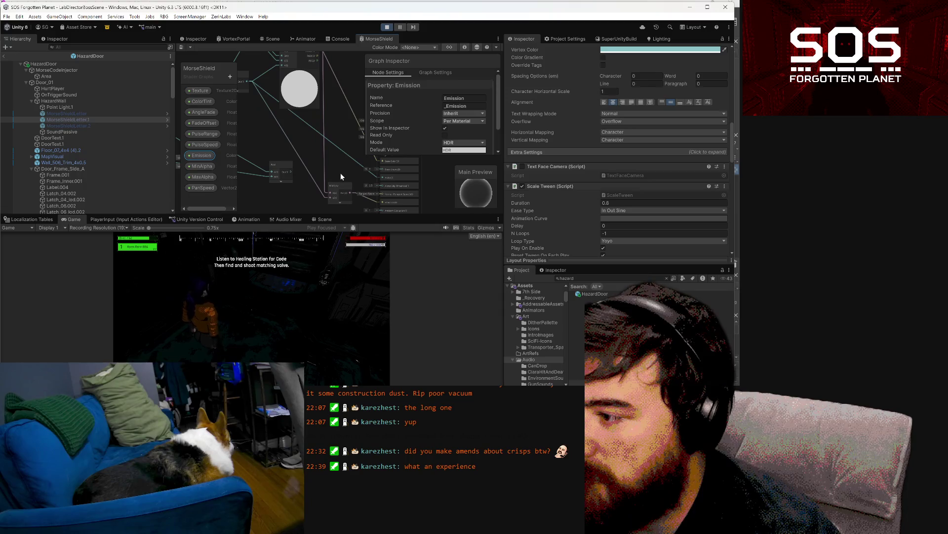
scroll(341, 174, down, 1)
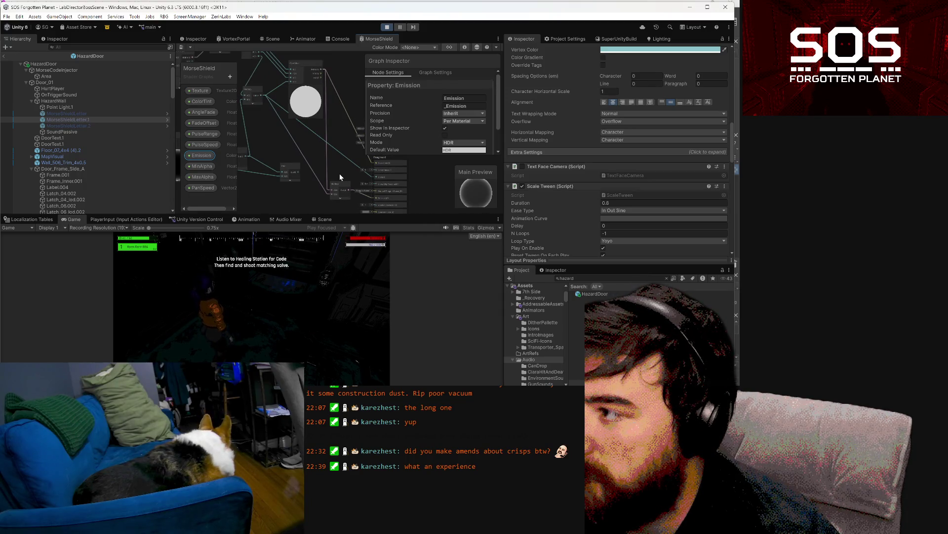
mouse_move(327, 159)
mouse_down()
mouse_move(324, 175)
mouse_move(319, 159)
mouse_up()
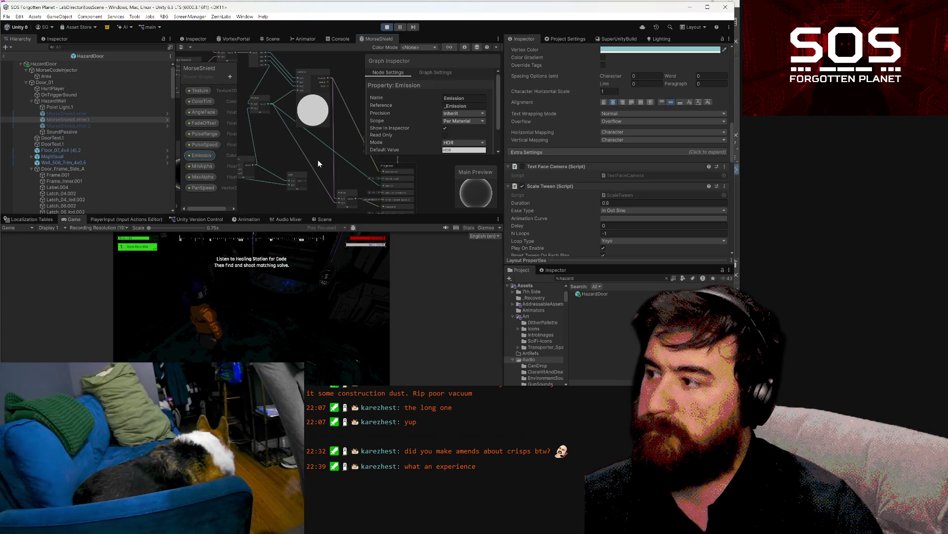
drag(318, 159, 313, 144)
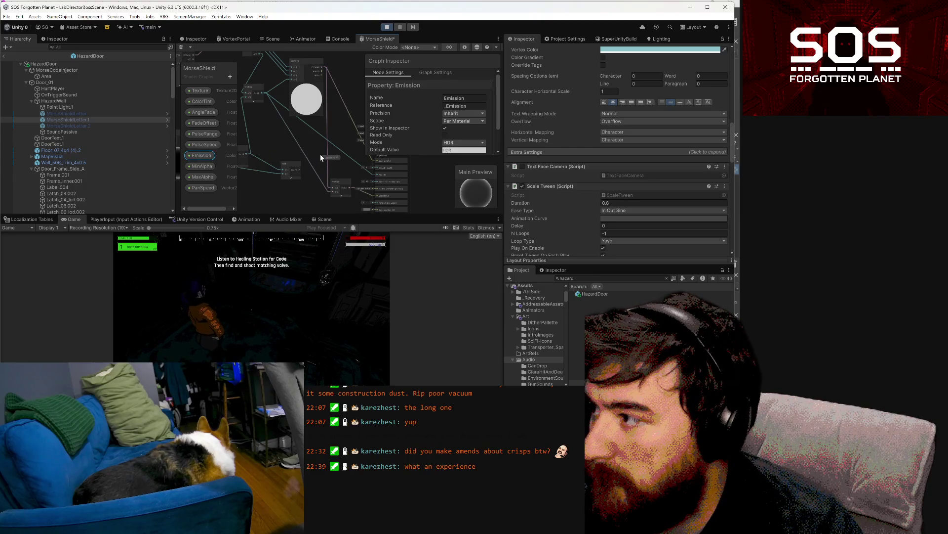
scroll(273, 105, up, 1)
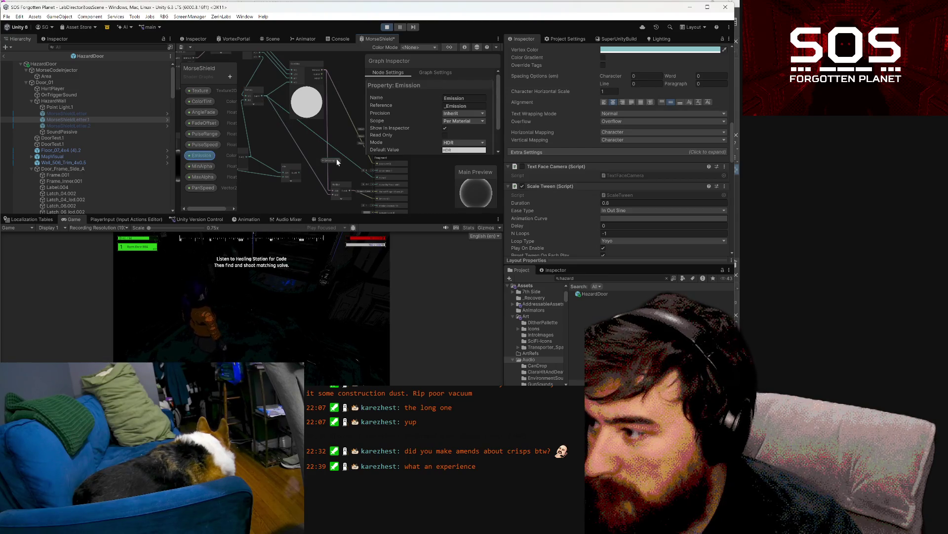
scroll(333, 174, down, 3)
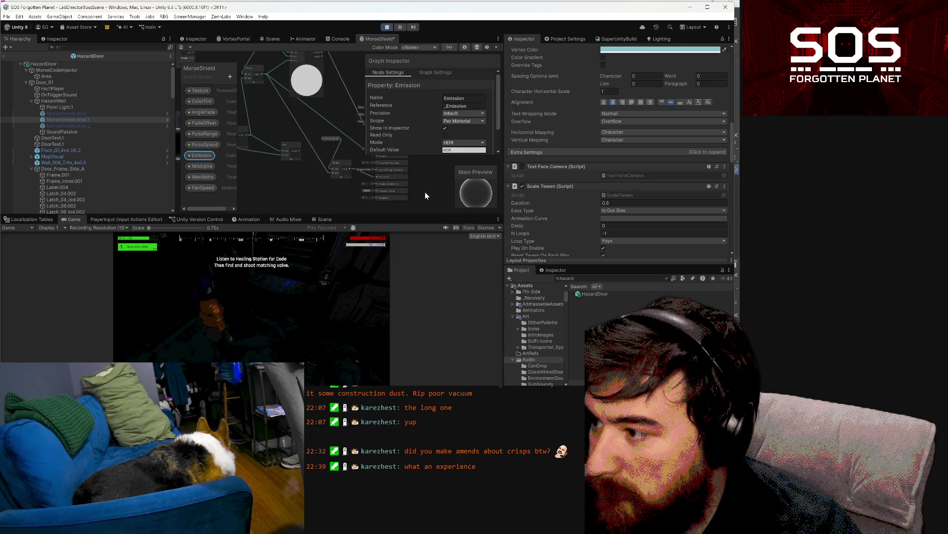
click(183, 47)
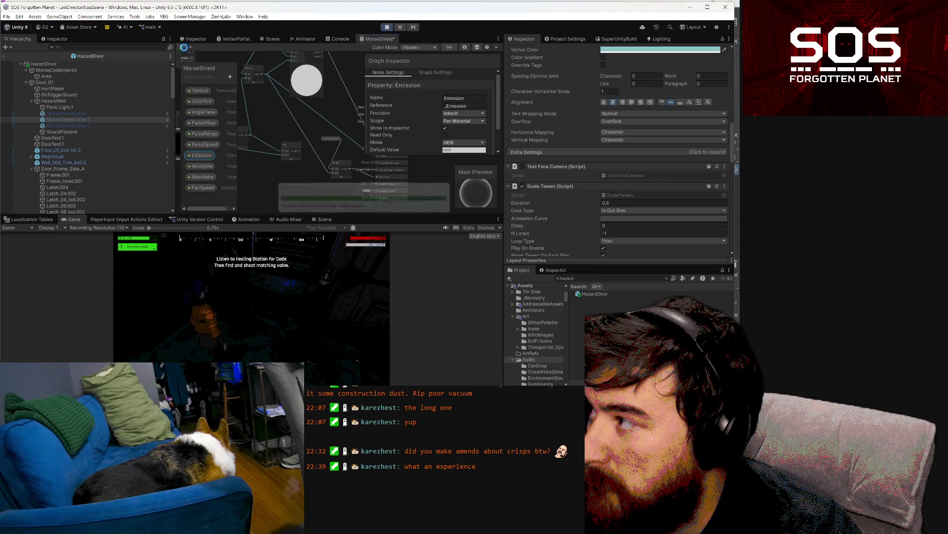
click(284, 306)
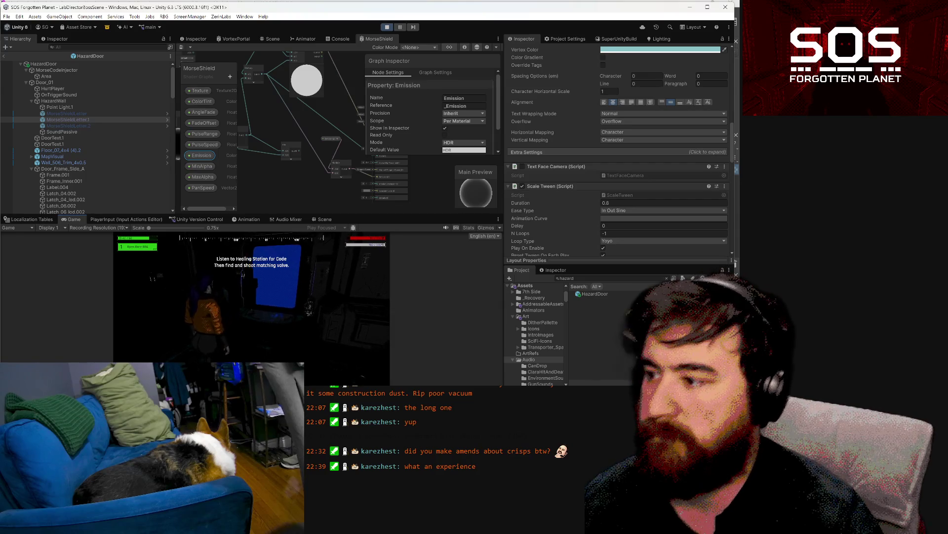
key(Escape)
key(Escape)
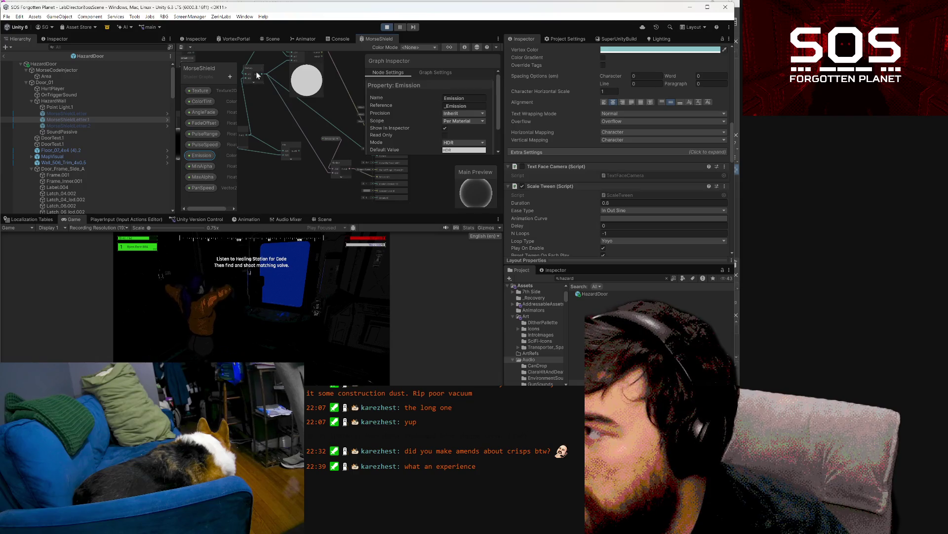
drag(256, 71, 271, 136)
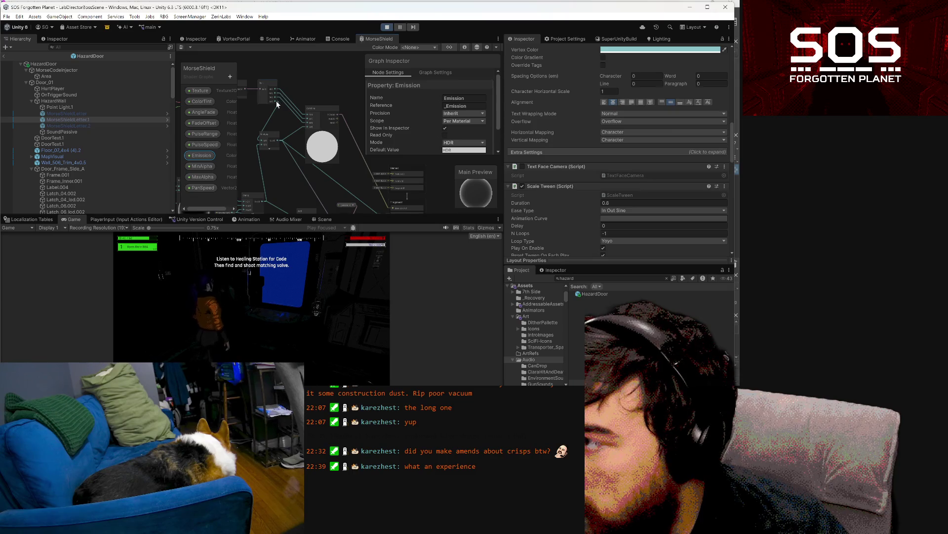
mouse_move(273, 101)
mouse_down()
mouse_move(317, 194)
mouse_move(325, 186)
mouse_move(337, 197)
mouse_move(348, 173)
mouse_up()
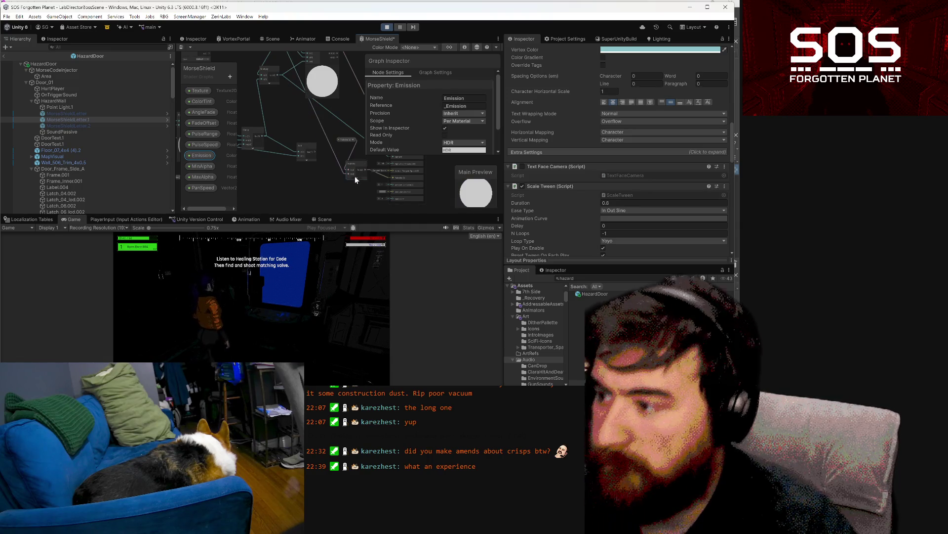
click(183, 46)
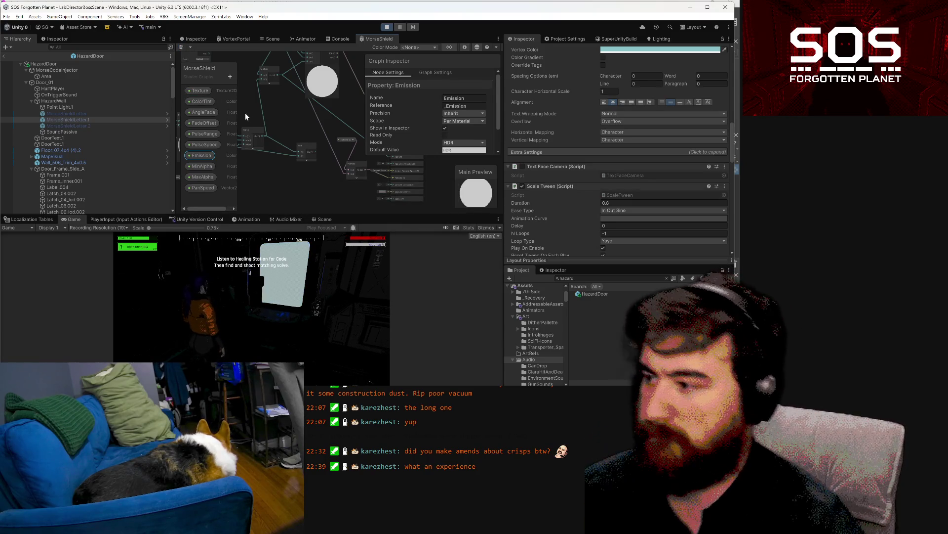
drag(295, 115, 282, 148)
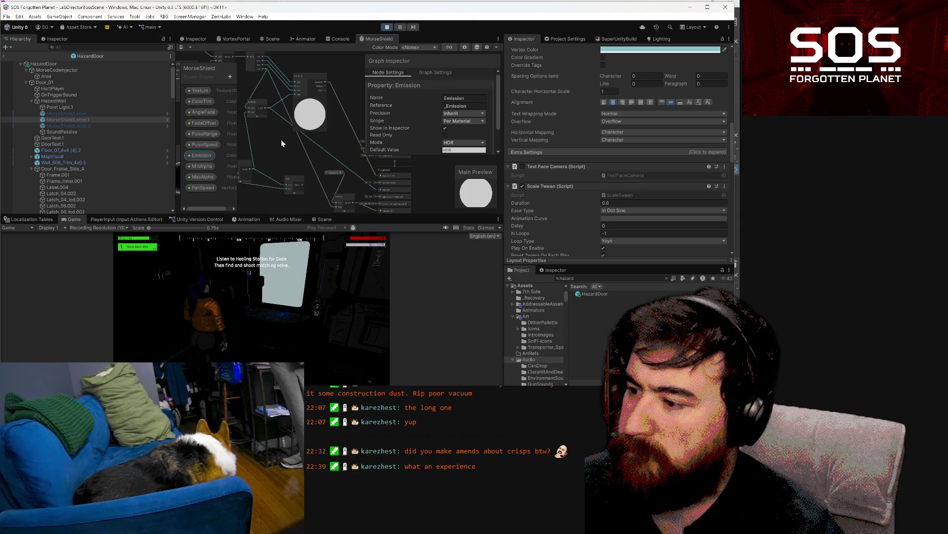
mouse_move(322, 152)
mouse_down()
mouse_move(305, 129)
mouse_move(314, 120)
mouse_move(319, 138)
mouse_up()
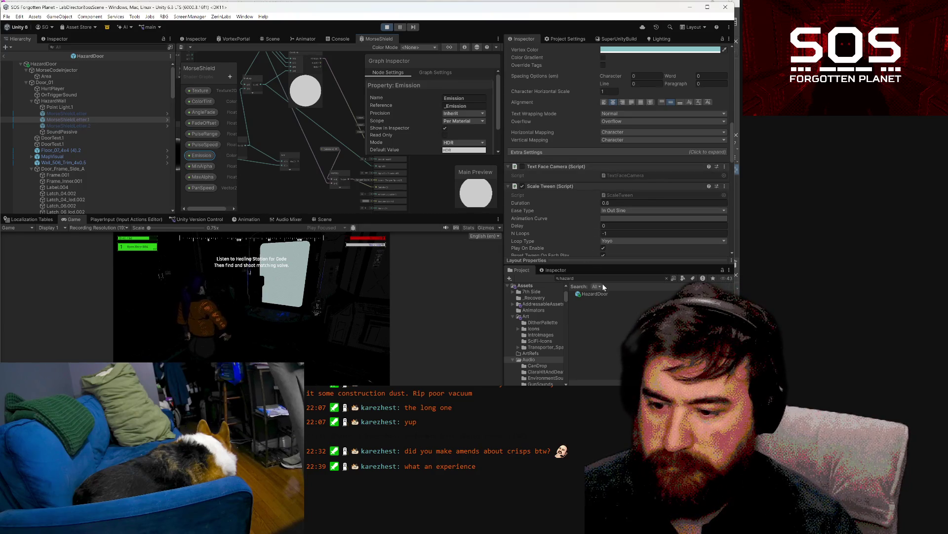
Step: Find and select the MorseShield material in the Project, checking its Emission HDR colour
click(602, 278)
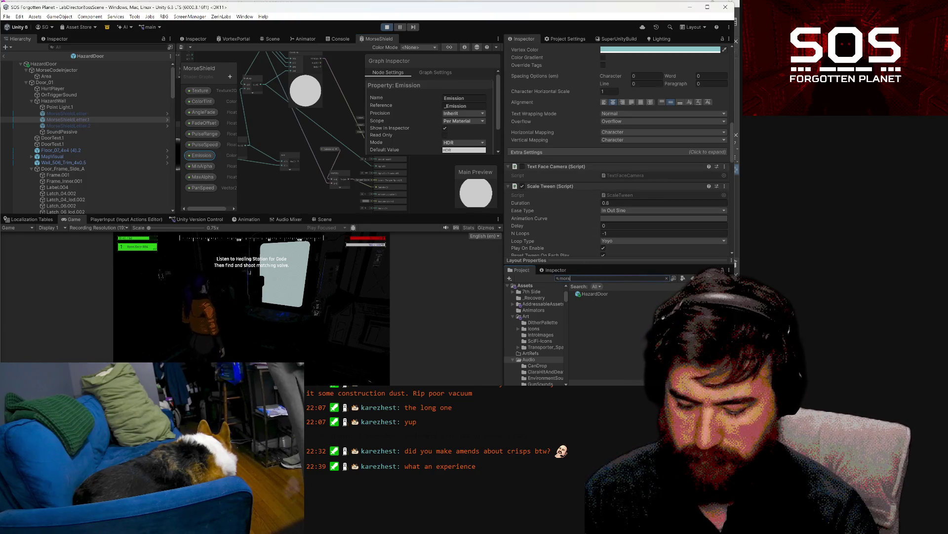
text(eshie)
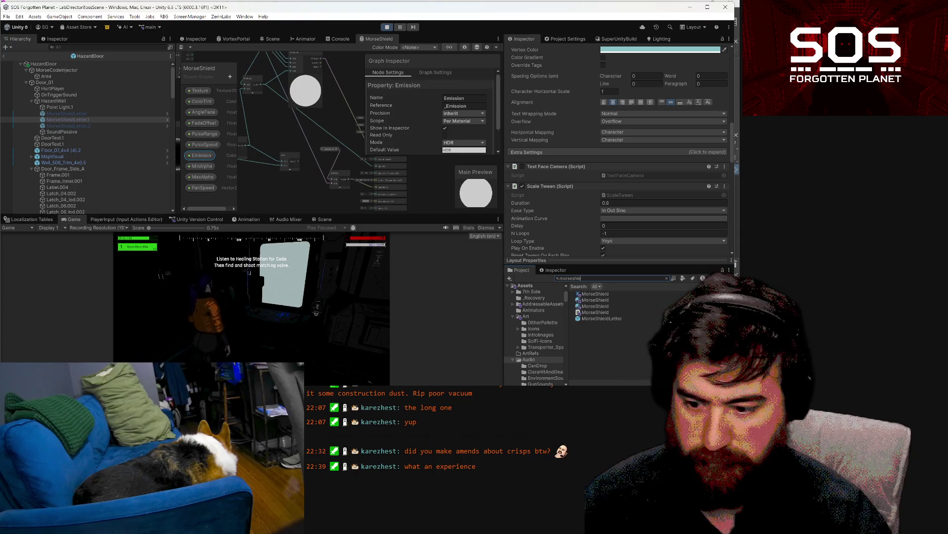
click(595, 293)
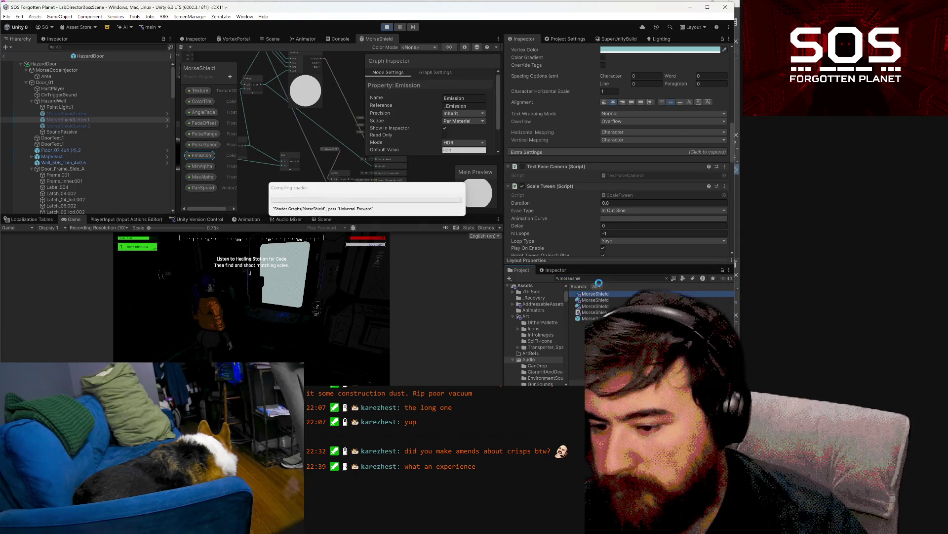
scroll(648, 212, up, 10)
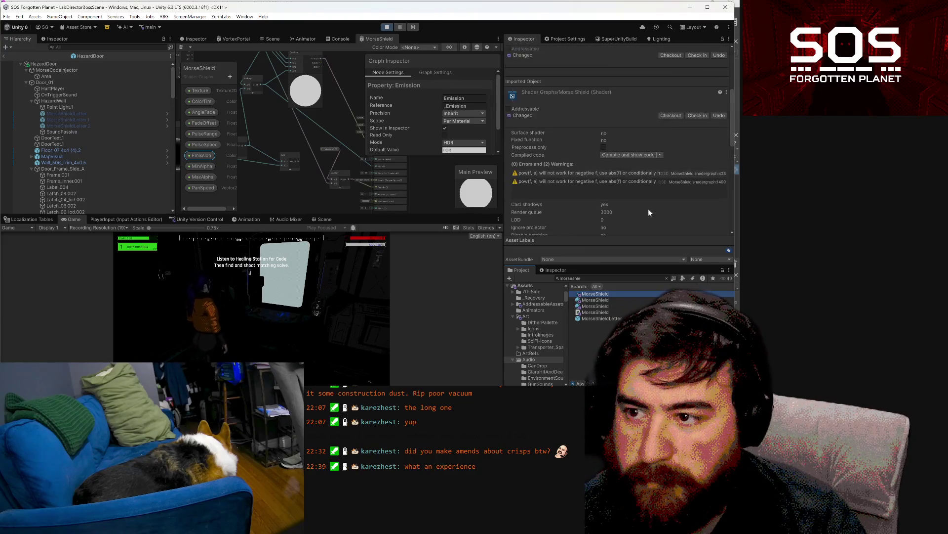
click(597, 300)
click(599, 306)
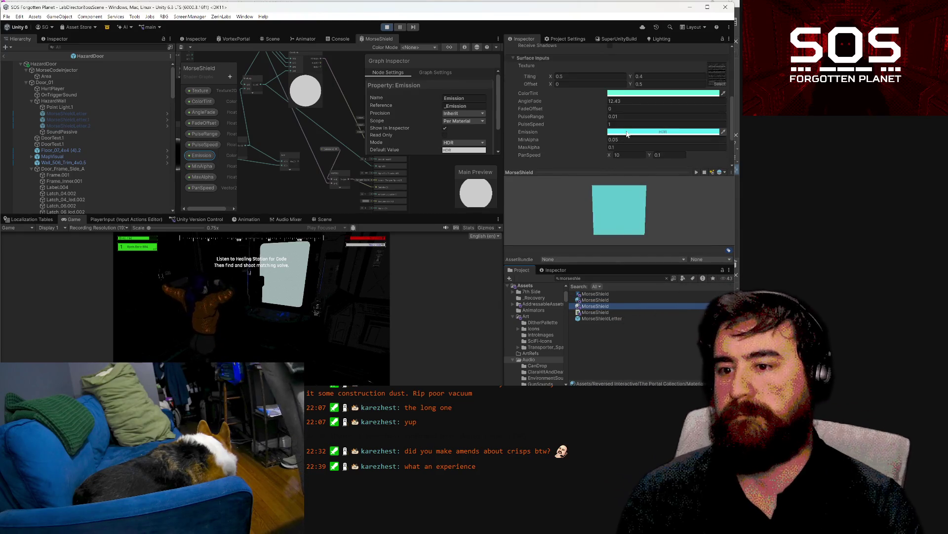
click(629, 132)
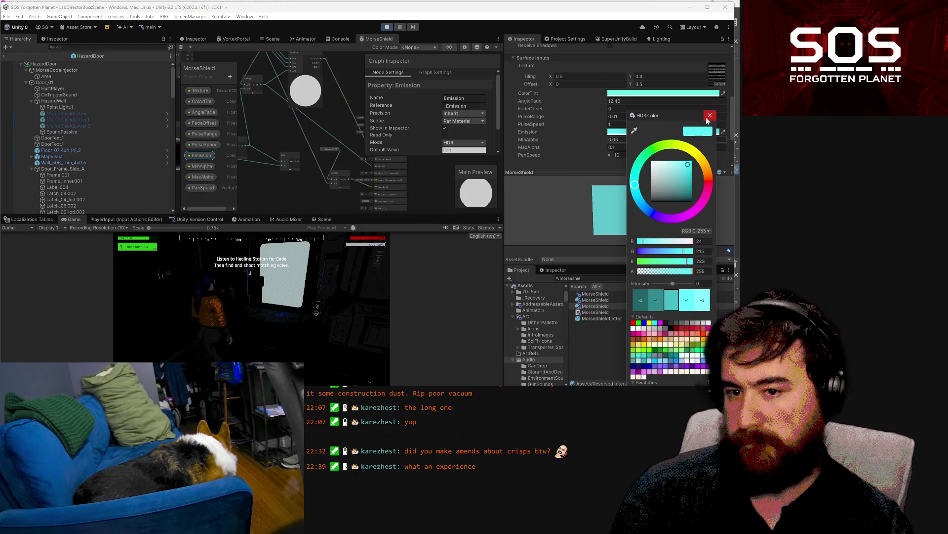
key(Escape)
Step: Expand the Multiply node's preview and bring the Multiply and Split nodes into view
scroll(314, 176, up, 2)
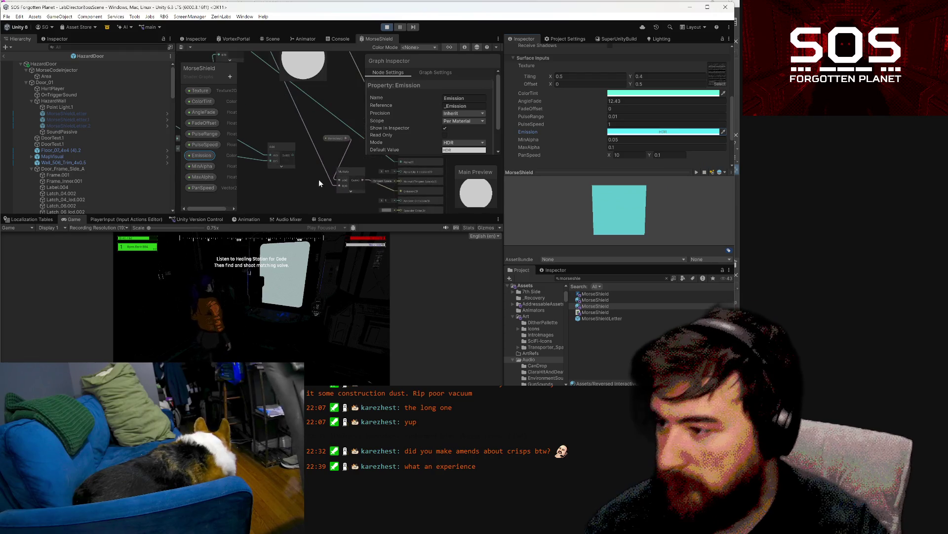
scroll(339, 159, down, 3)
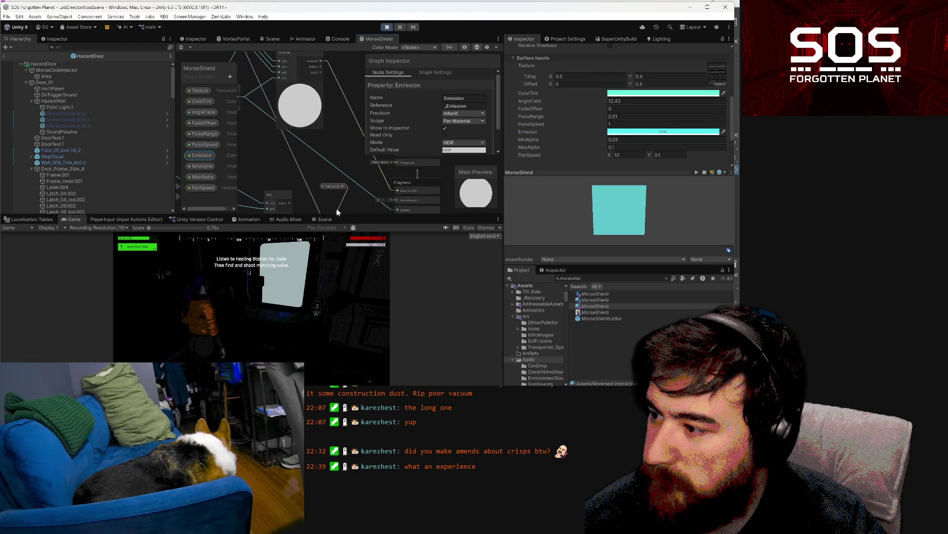
scroll(343, 144, up, 2)
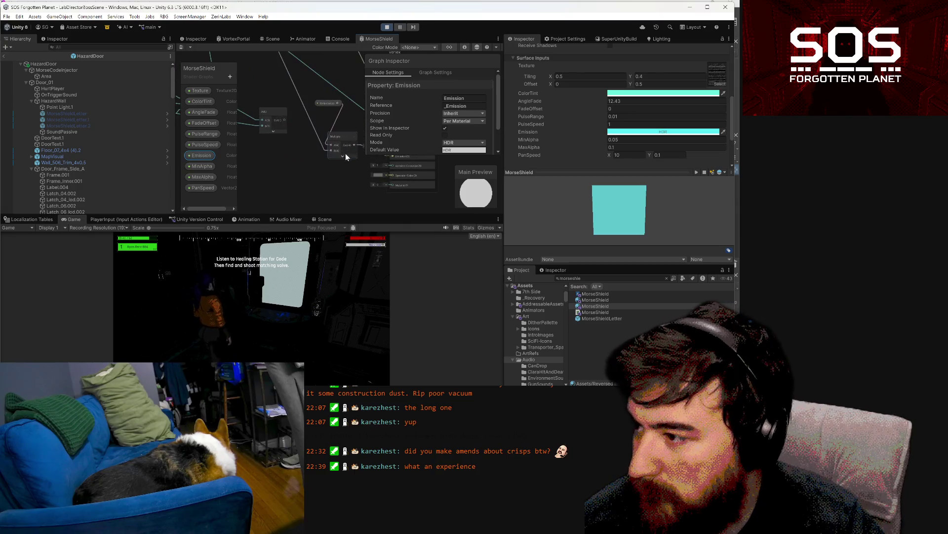
click(345, 156)
scroll(340, 153, down, 2)
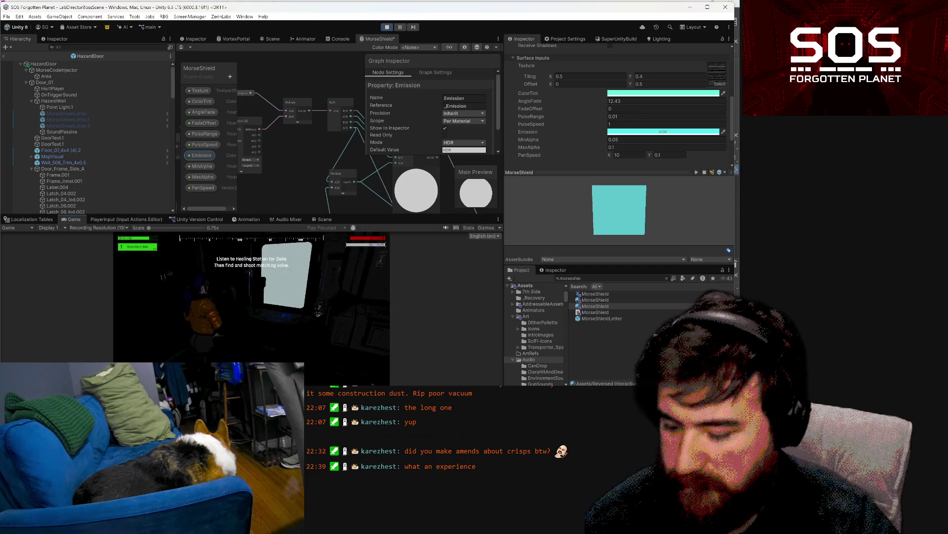
drag(326, 139, 286, 92)
scroll(286, 92, down, 3)
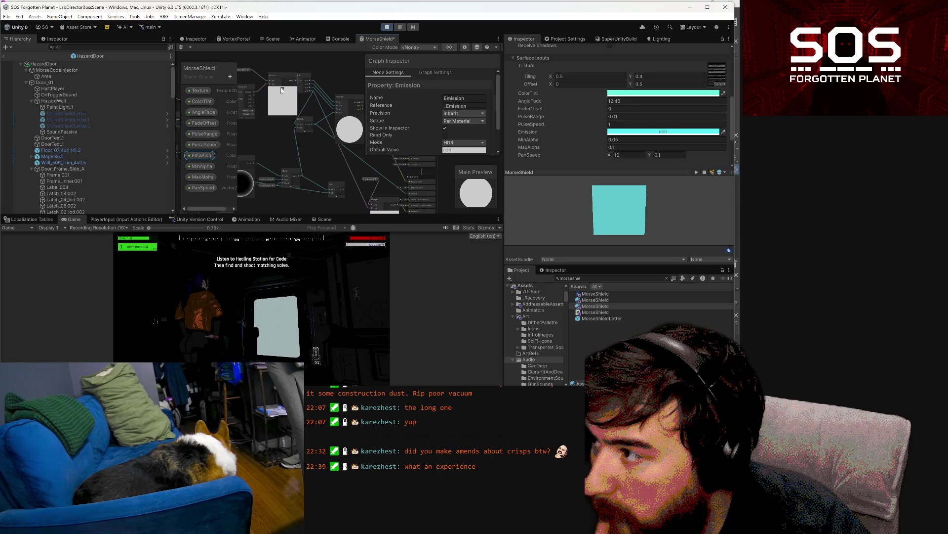
Step: Select the Multiply node and ping the material's BlackLines texture in the Art folder
click(282, 90)
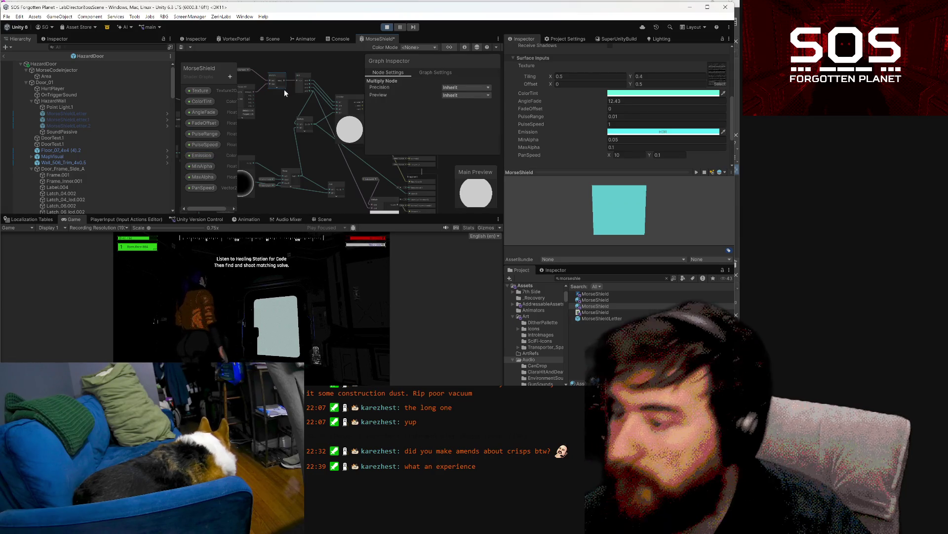
click(714, 77)
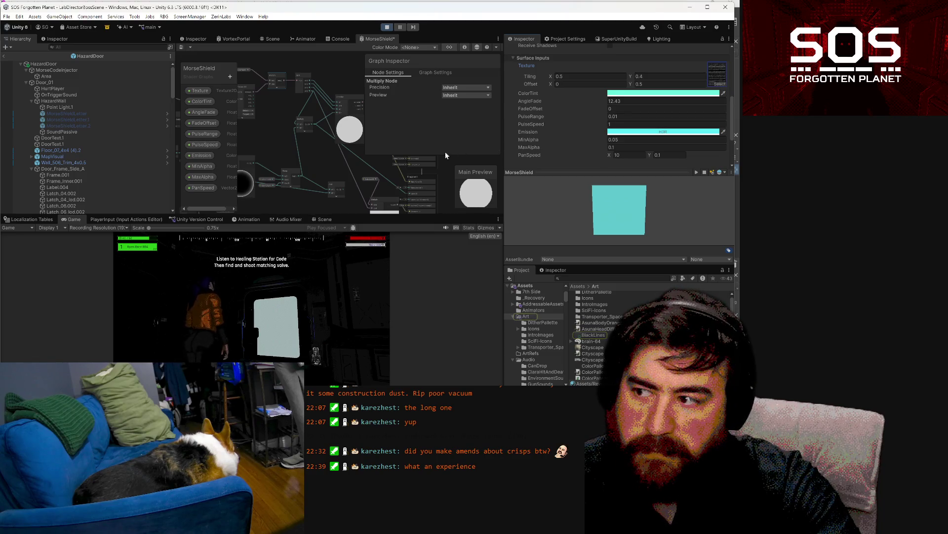
scroll(353, 180, down, 4)
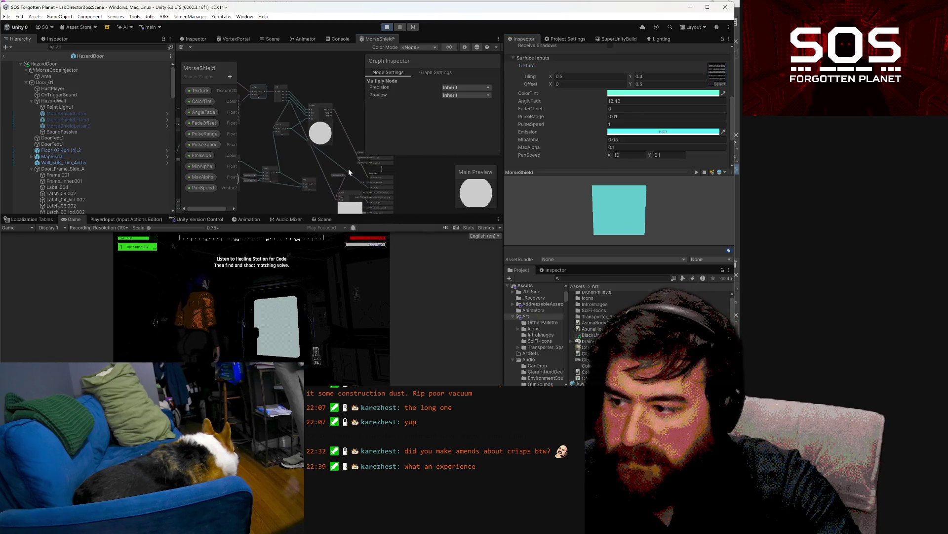
scroll(349, 167, up, 2)
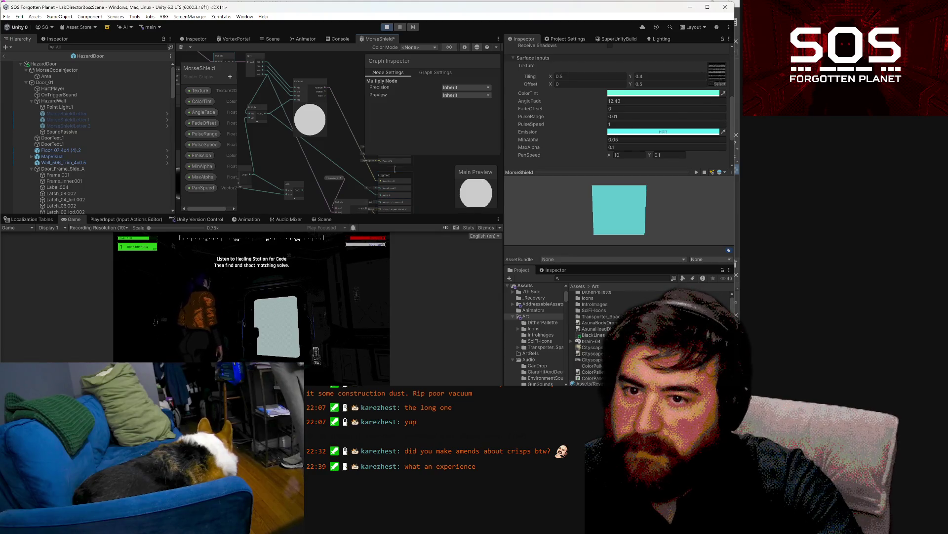
mouse_move(313, 153)
mouse_down()
mouse_move(368, 183)
mouse_move(420, 176)
mouse_move(395, 171)
mouse_up()
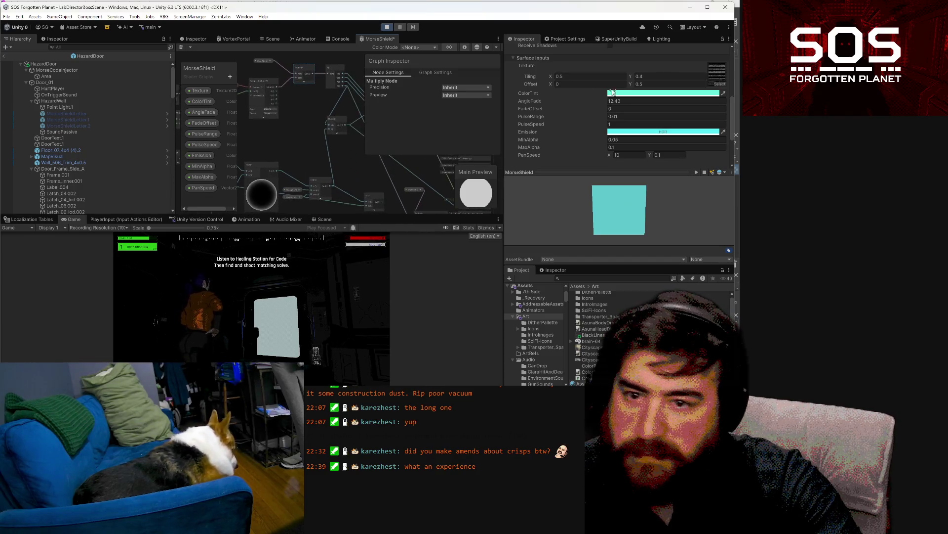
Step: Set BlackLines to Alpha Is Transparency with Alpha Source From Gray Scale and apply
click(715, 72)
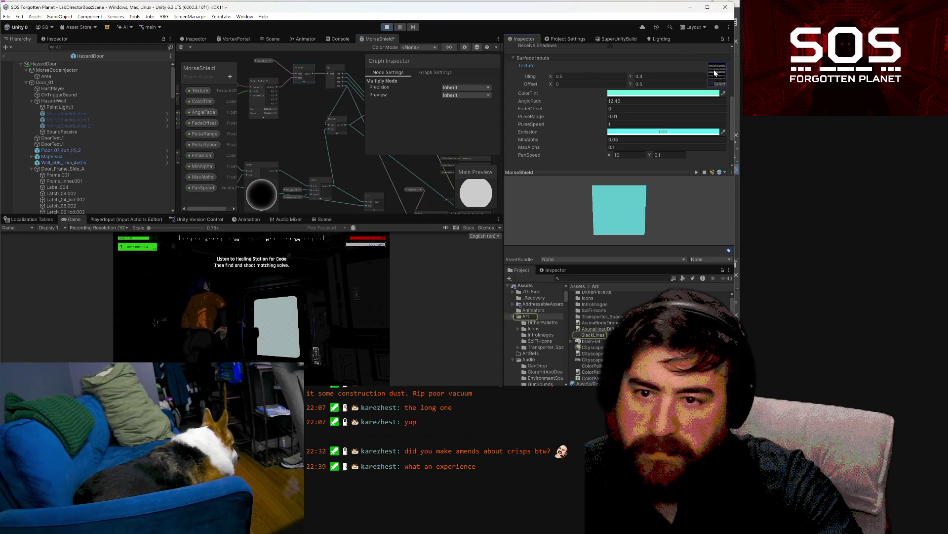
click(595, 334)
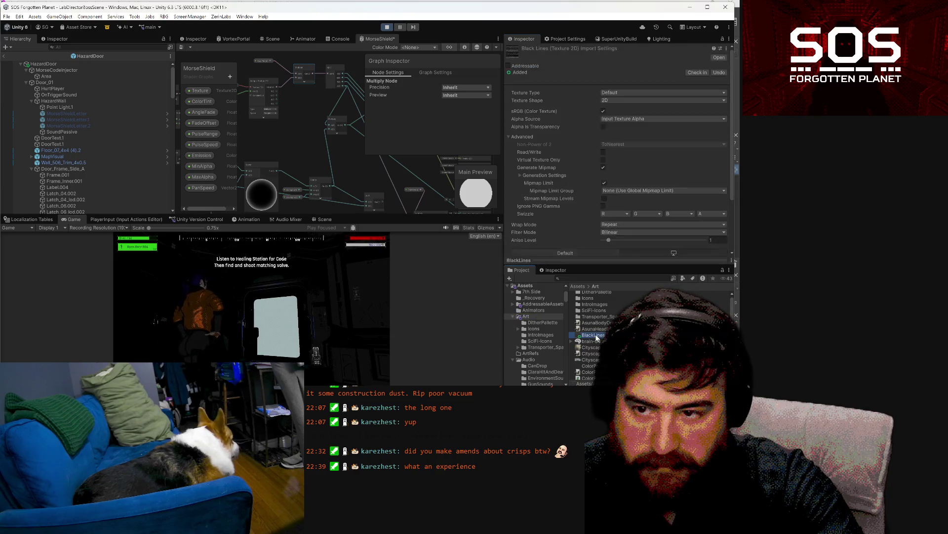
click(603, 125)
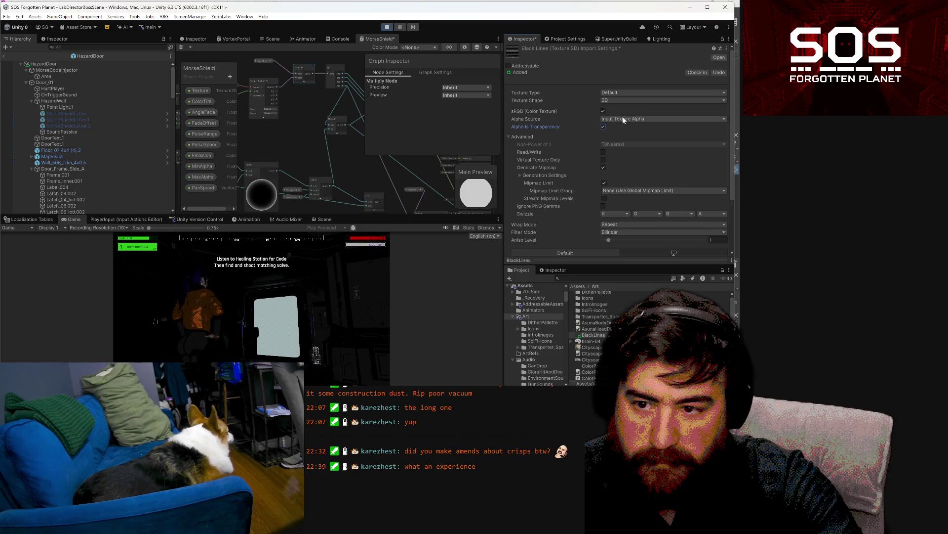
click(622, 118)
click(624, 141)
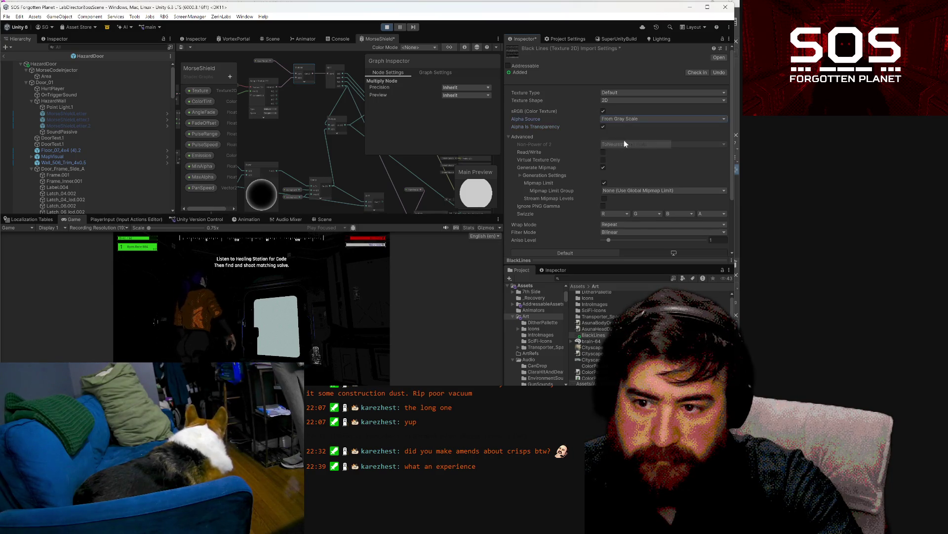
scroll(714, 141, down, 3)
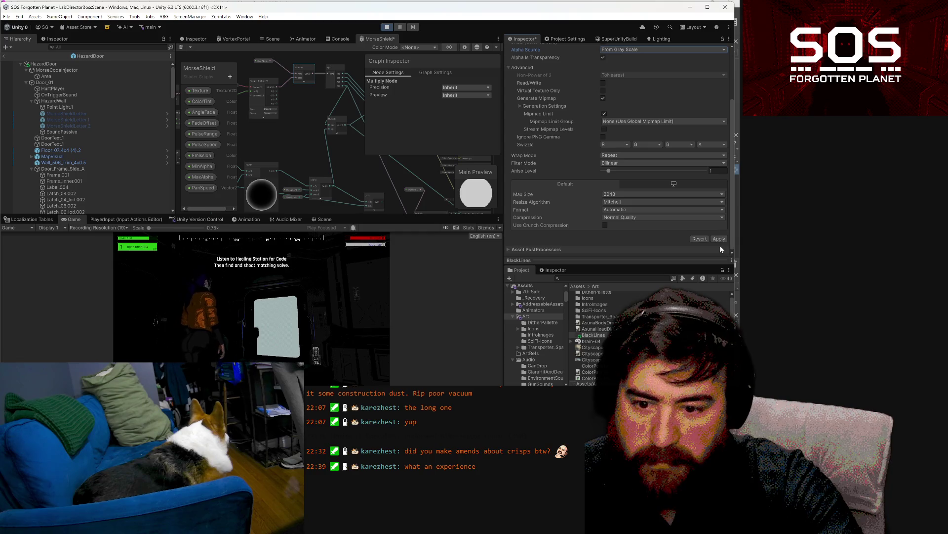
click(723, 240)
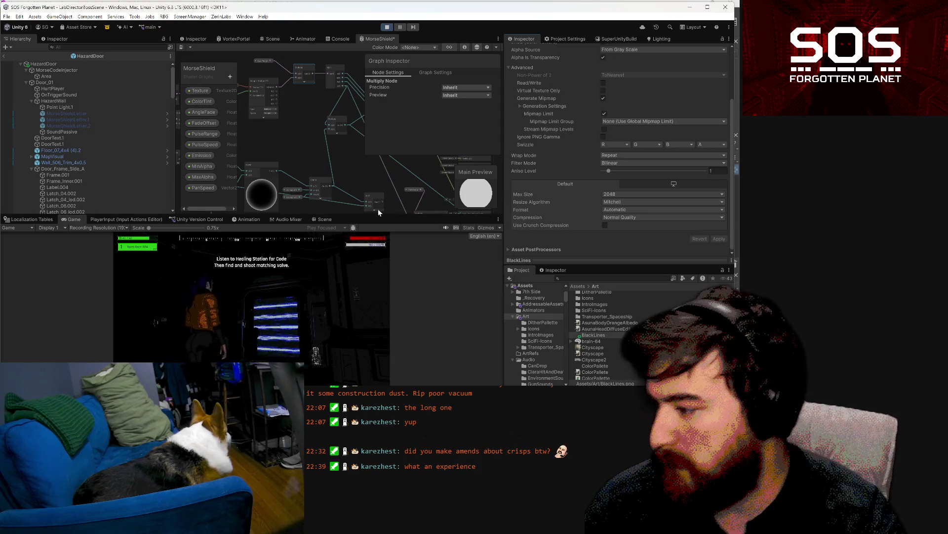
Step: Search the Project for 'morseshield' and select the MorseShield material
click(592, 278)
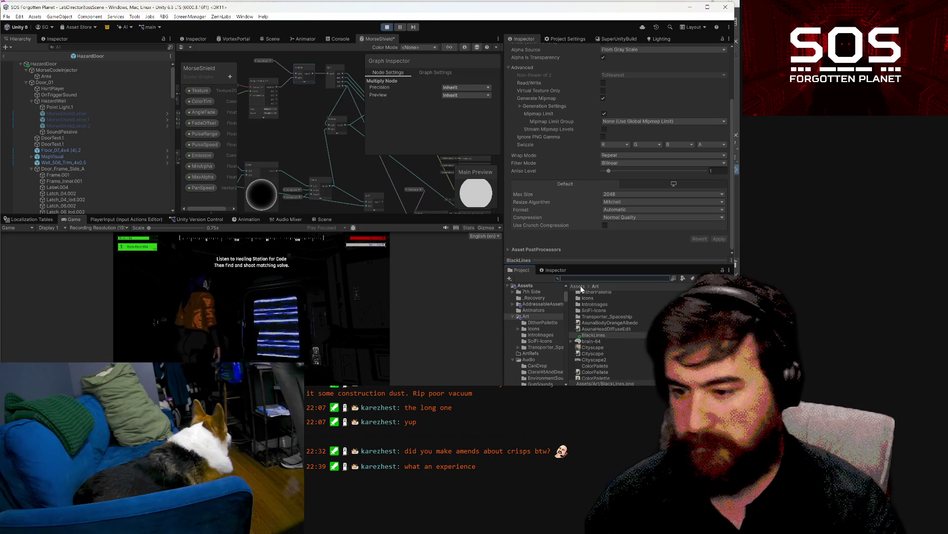
text(morse)
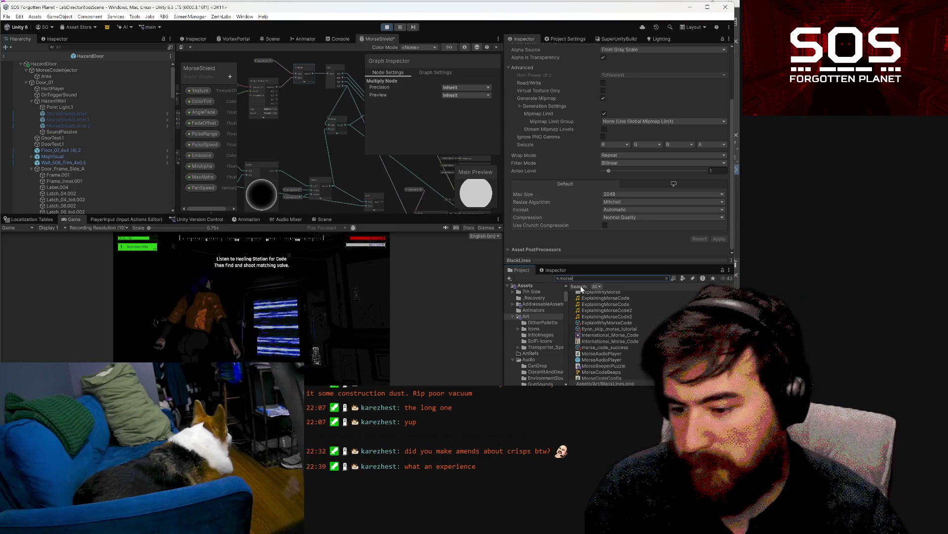
text(shield)
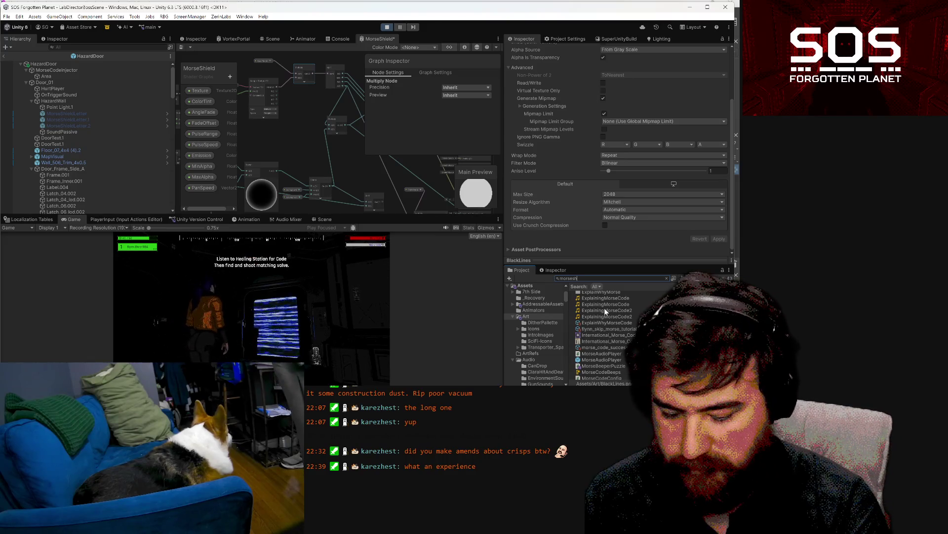
click(604, 307)
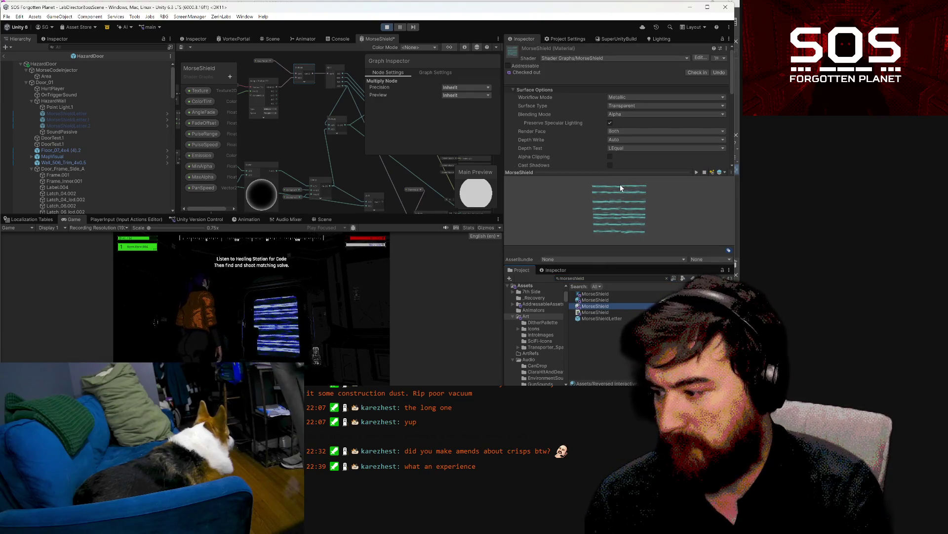
Step: Set the MorseShield material's PanSpeed X to 20
scroll(701, 129, down, 3)
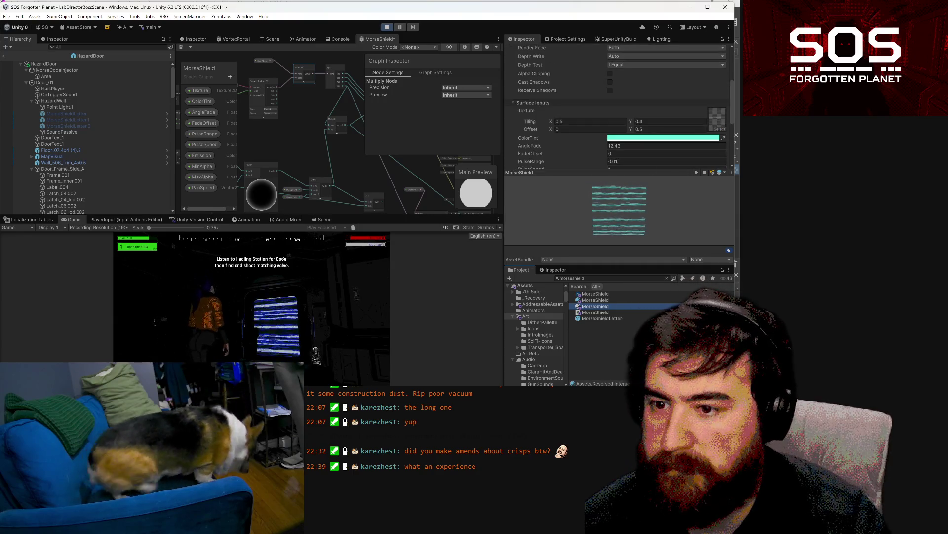
scroll(637, 139, down, 2)
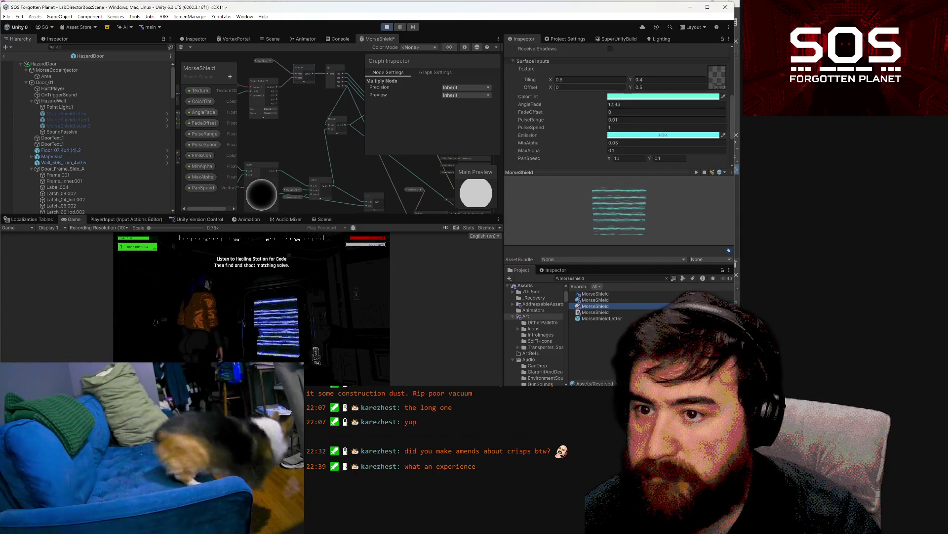
scroll(635, 112, down, 3)
click(622, 96)
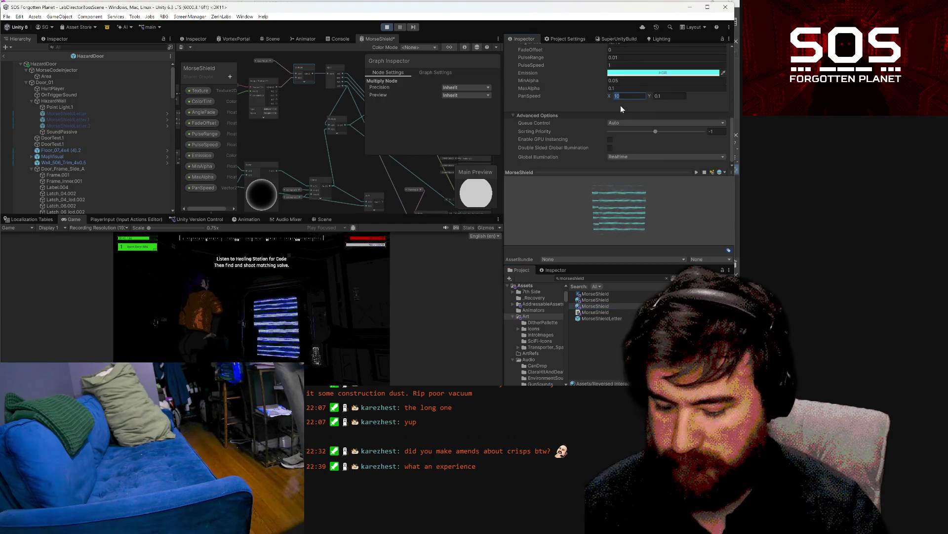
text(5)
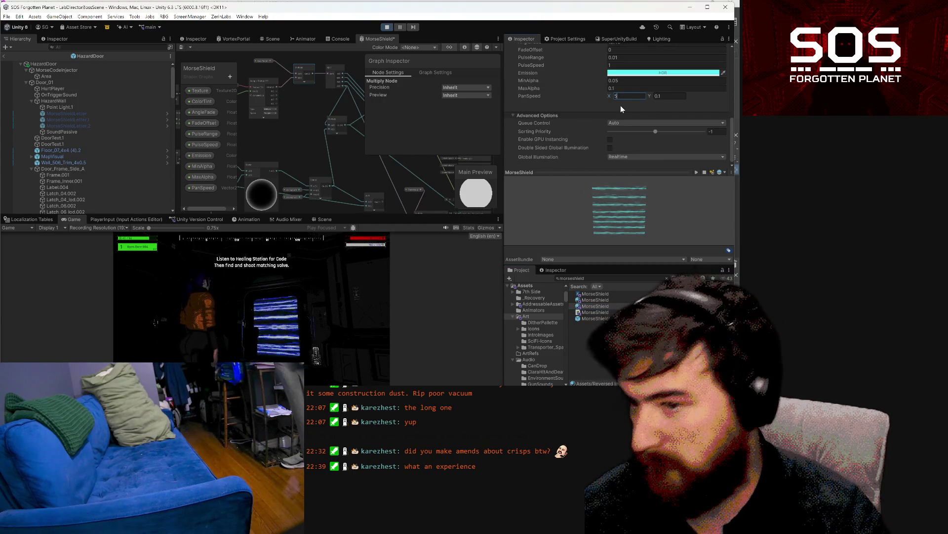
key(BackSpace)
text(2)
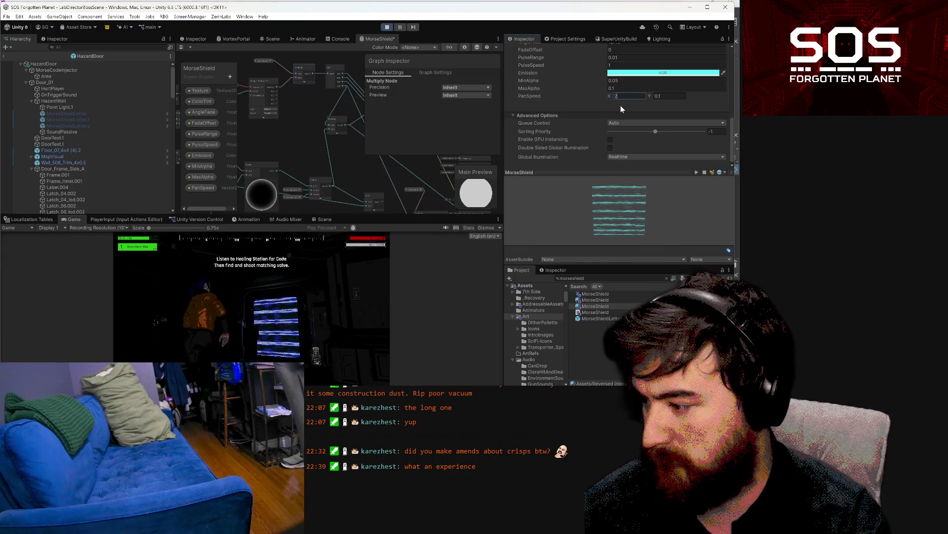
key(BackSpace)
text(3)
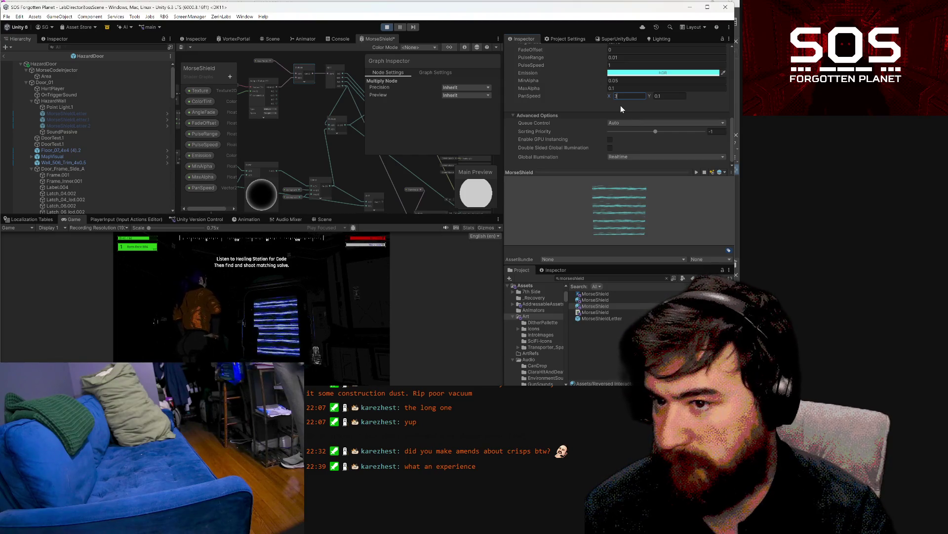
text(20)
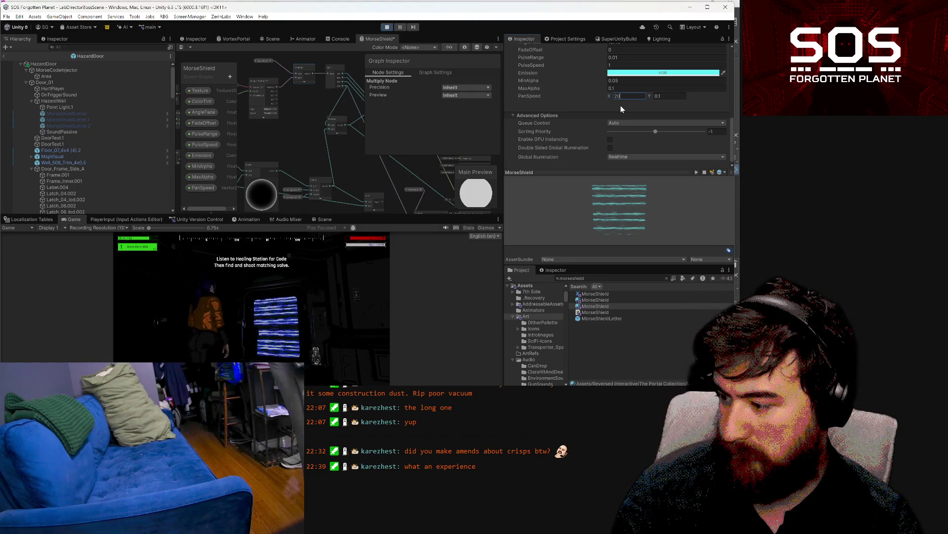
key(shift+Tab)
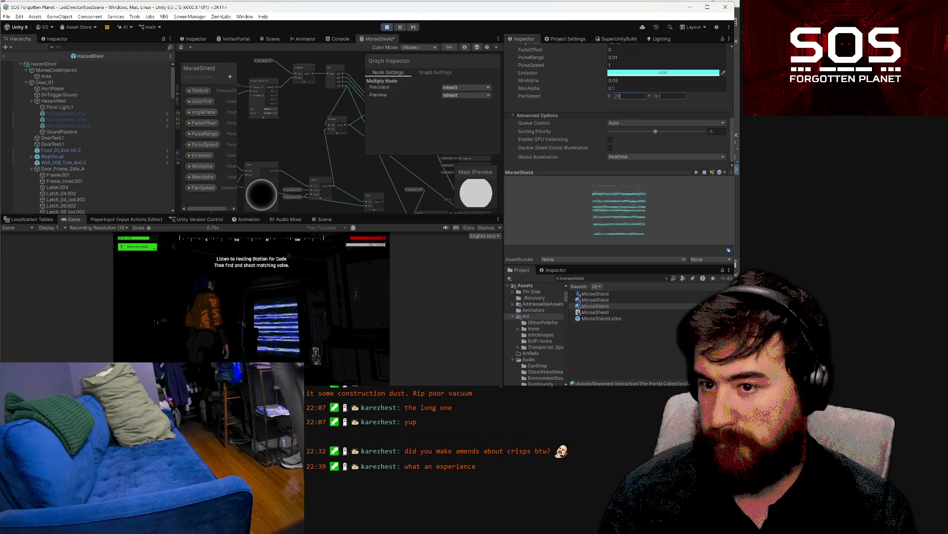
Step: Set the material's PanSpeed Y to 0.02
click(669, 96)
text(0.01)
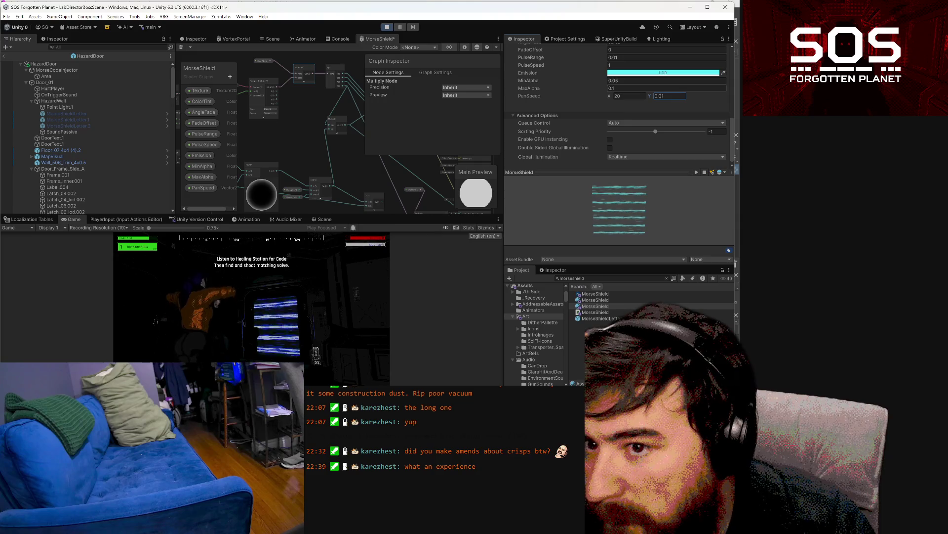
text(5)
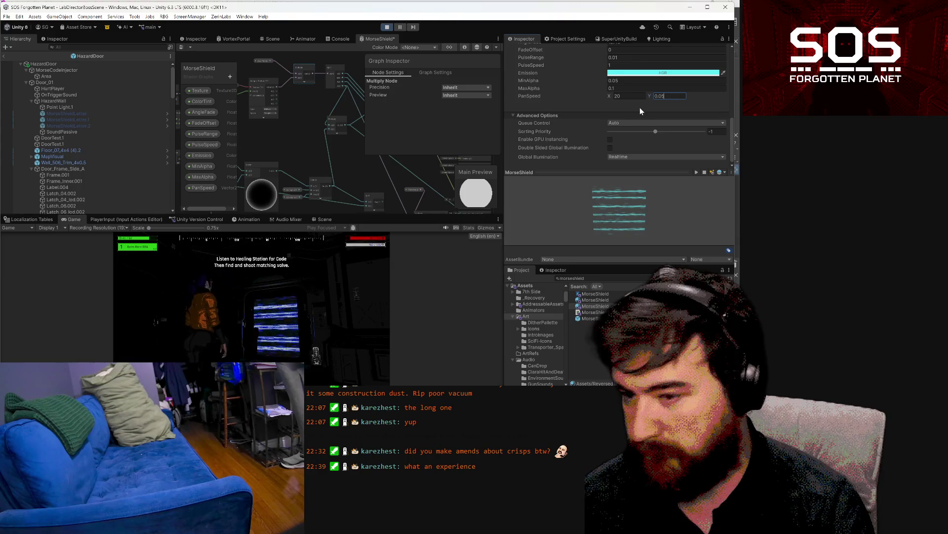
key(BackSpace)
text(2)
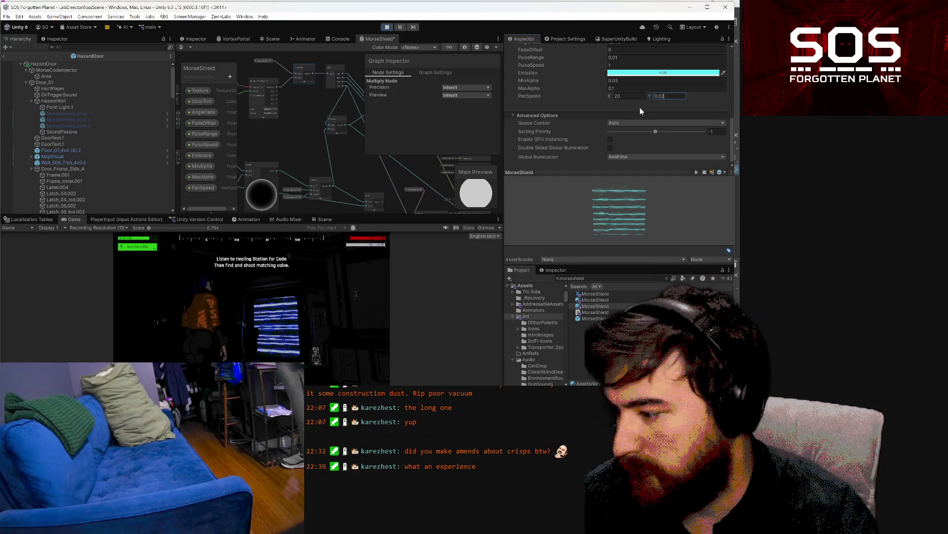
scroll(637, 94, up, 4)
Step: Set the texture's Tiling Y to 0.5 and watch the panning stripes in the running game
click(644, 101)
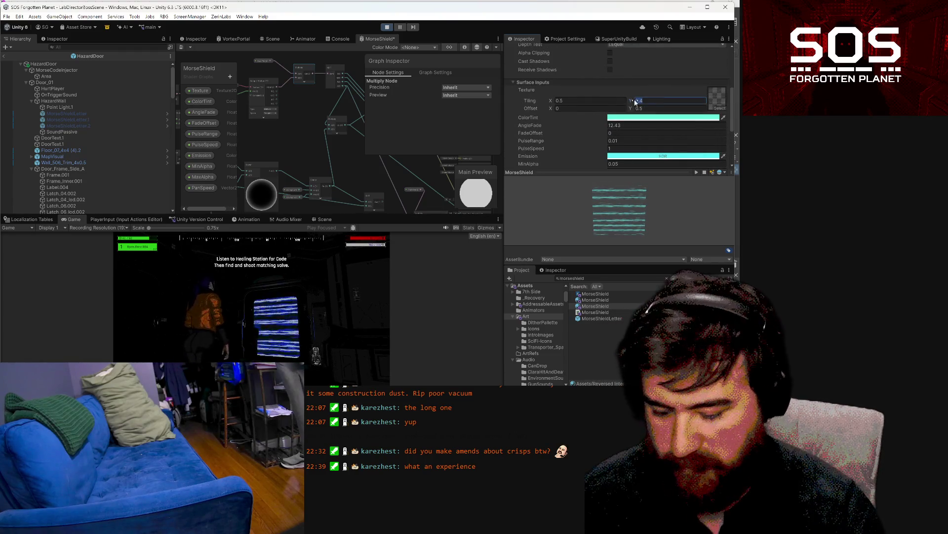
text(0)
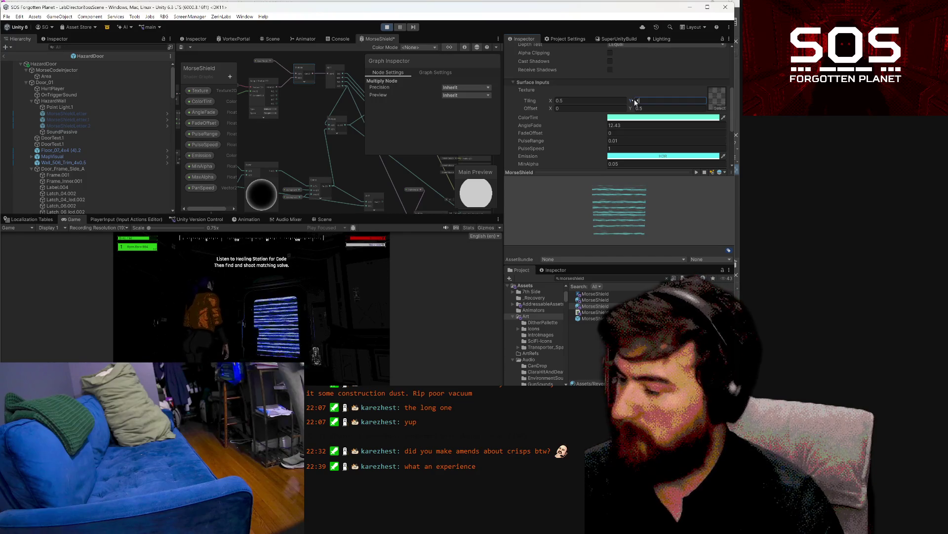
click(324, 263)
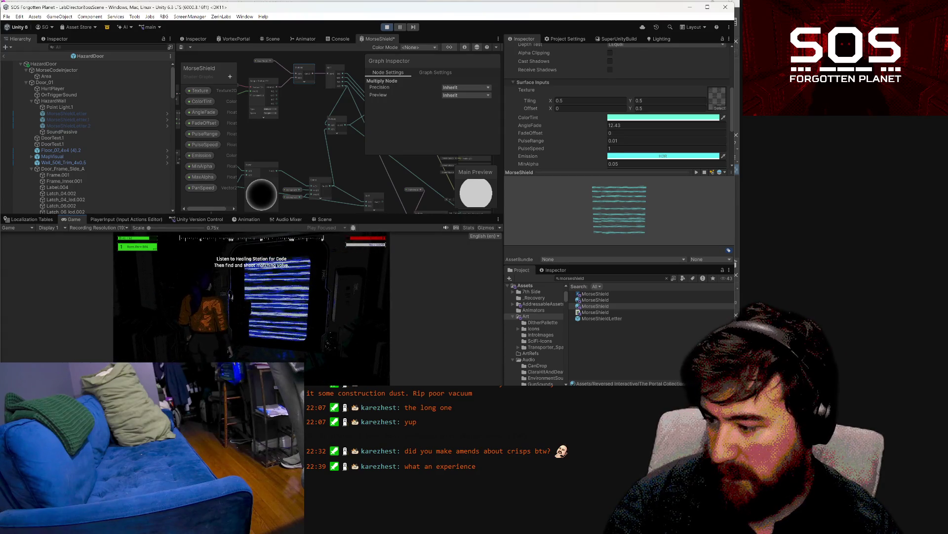
scroll(585, 154, down, 4)
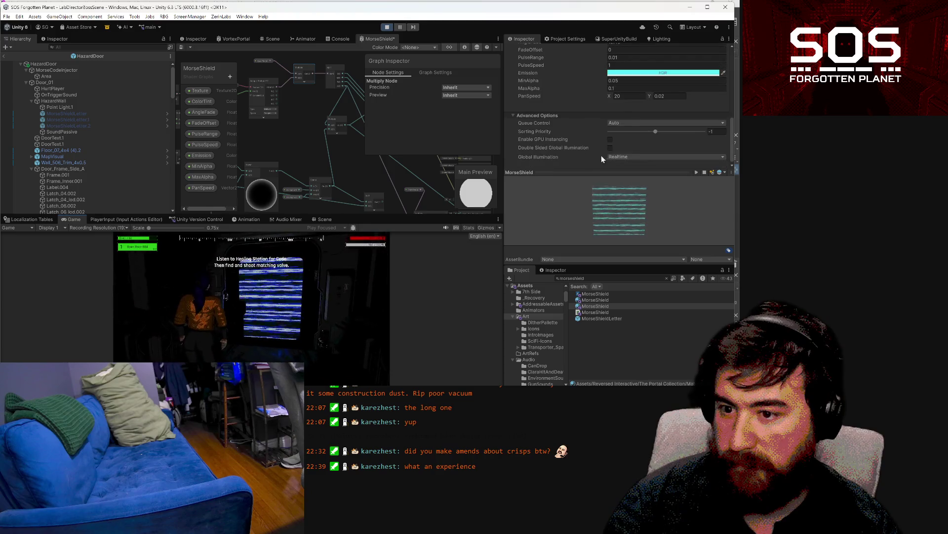
Step: Try PanSpeed X values of 100, .4, .7, 1 and 2 before settling on 50
double_click(623, 96)
text(100)
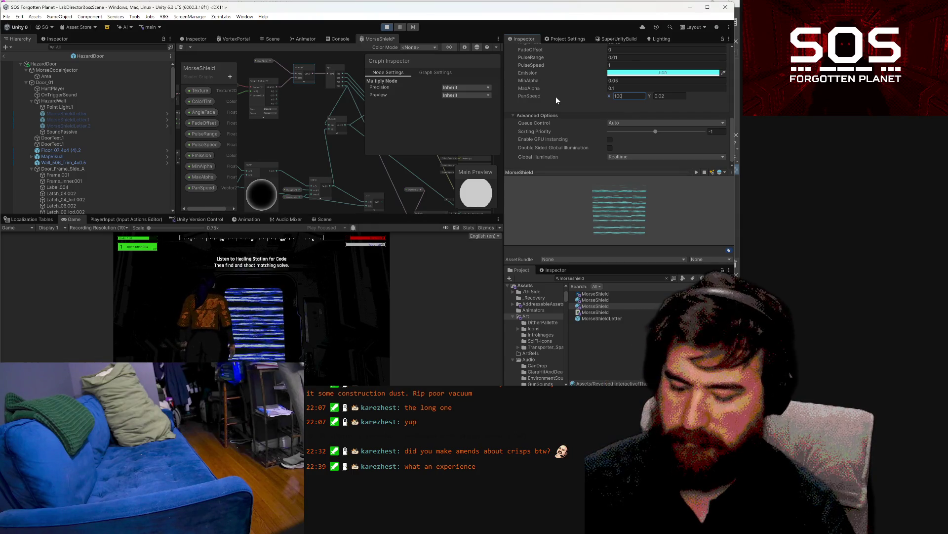
key(BackSpace)
key(BackSpace)
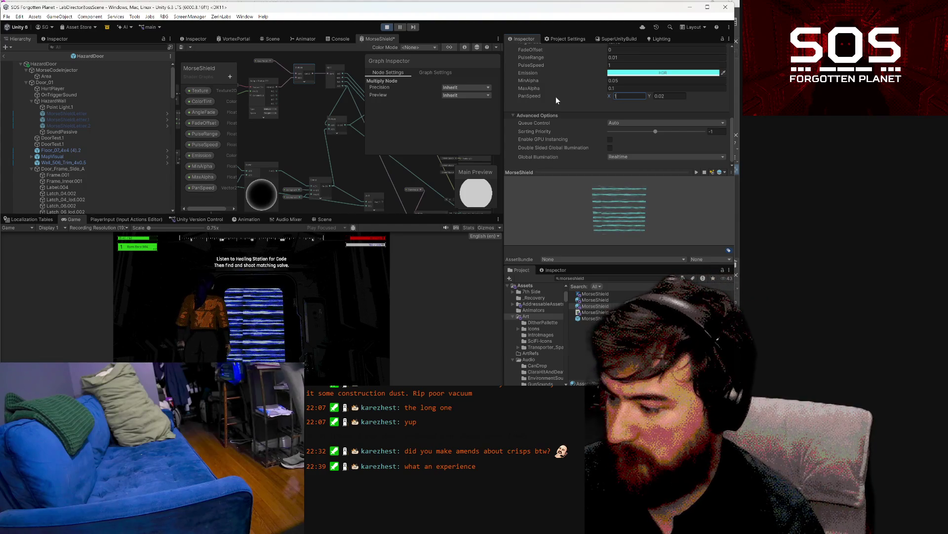
key(Left)
text(.)
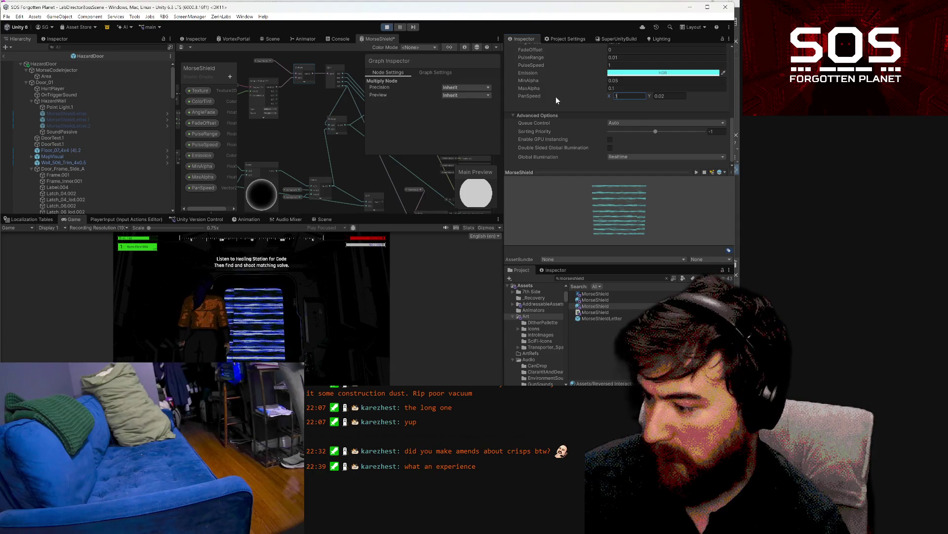
key(Delete)
text(4)
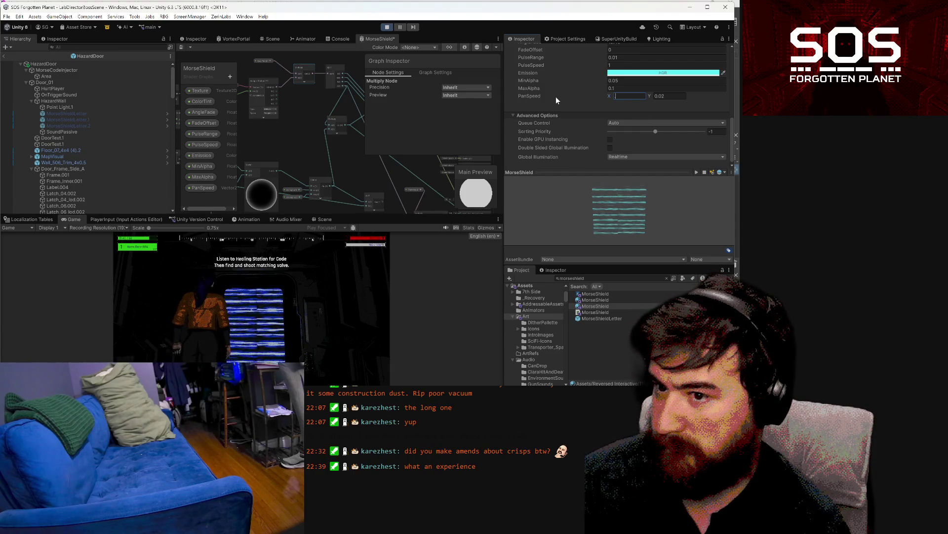
key(BackSpace)
key(BackSpace)
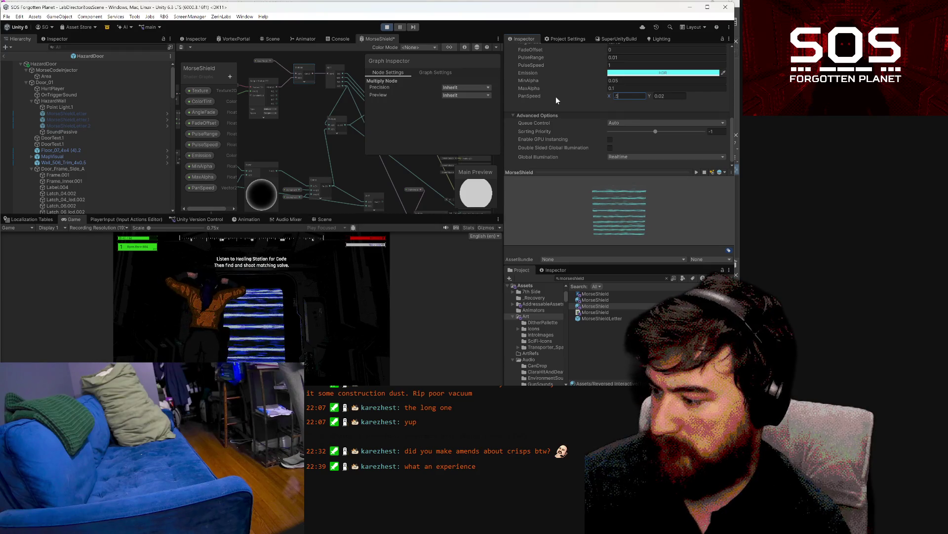
text(.7)
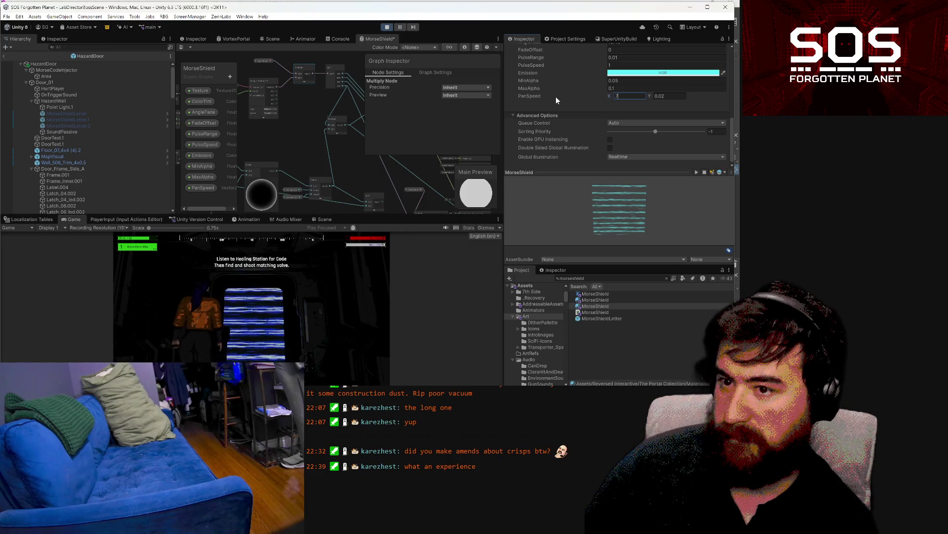
key(BackSpace)
key(BackSpace)
text(1)
key(BackSpace)
text(2)
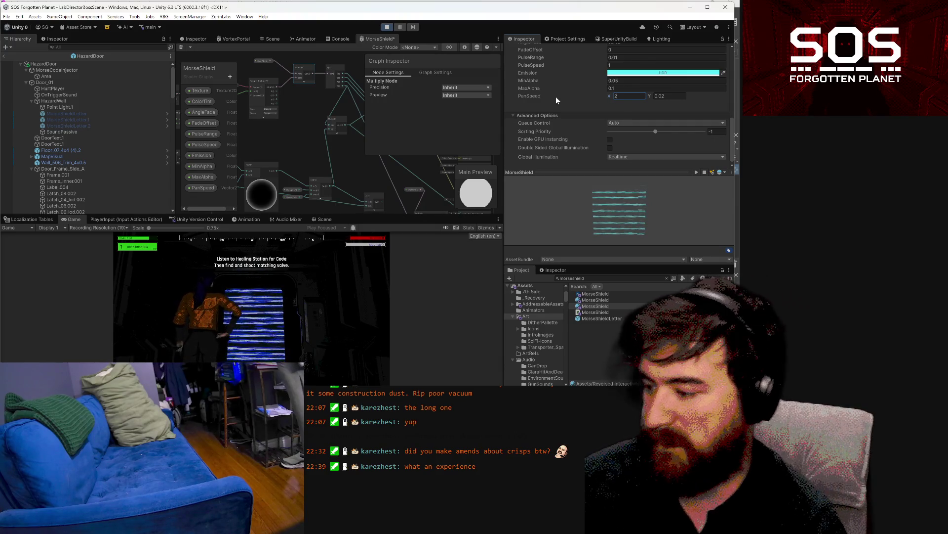
key(BackSpace)
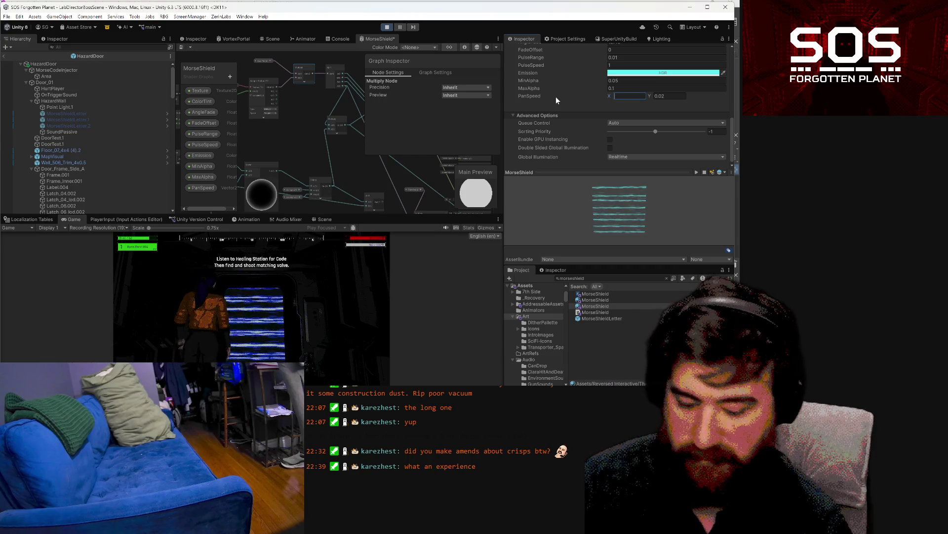
text(50)
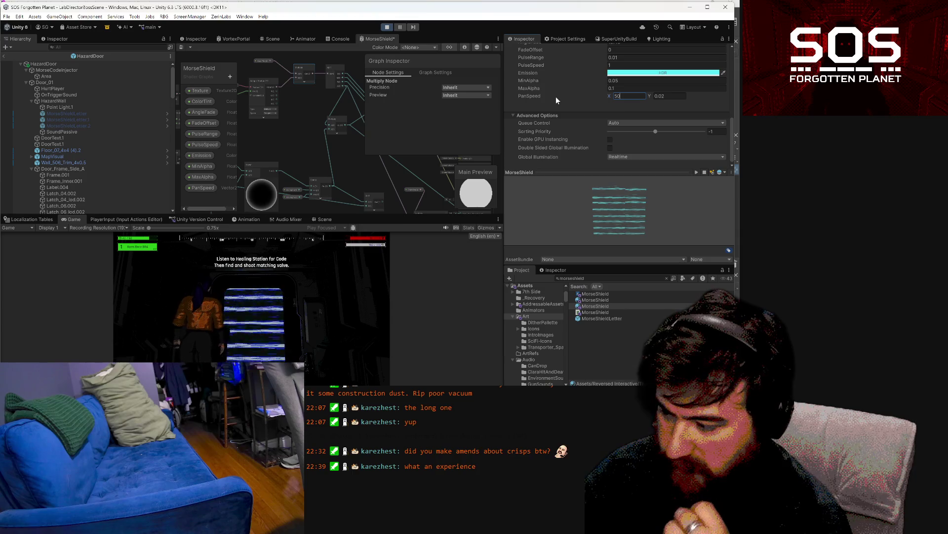
key(Return)
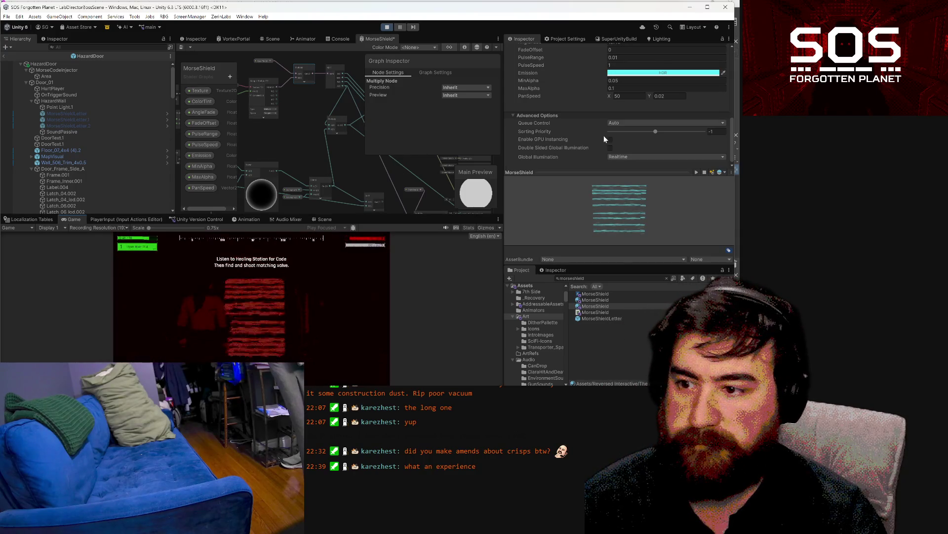
scroll(602, 134, up, 5)
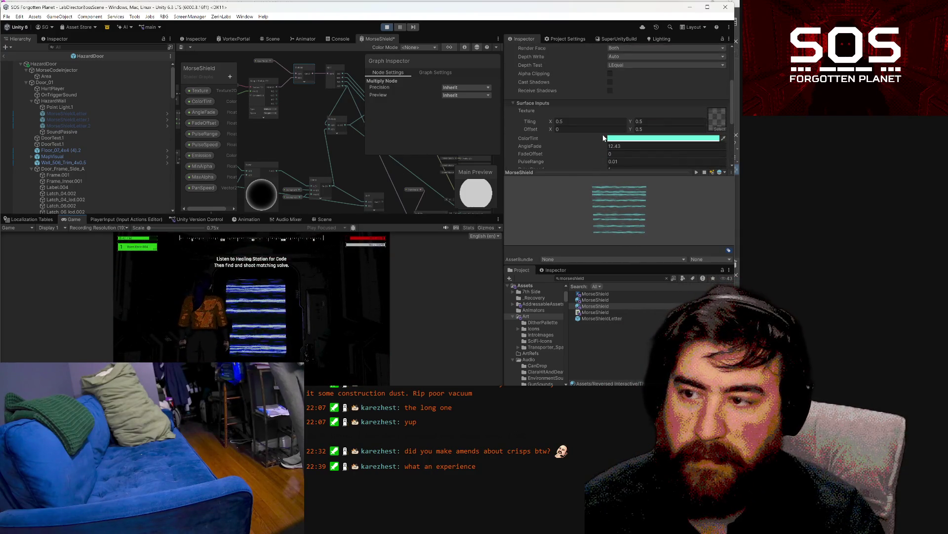
Step: Set the MorseShield material's Render Face in Surface Options to Front
scroll(604, 134, up, 3)
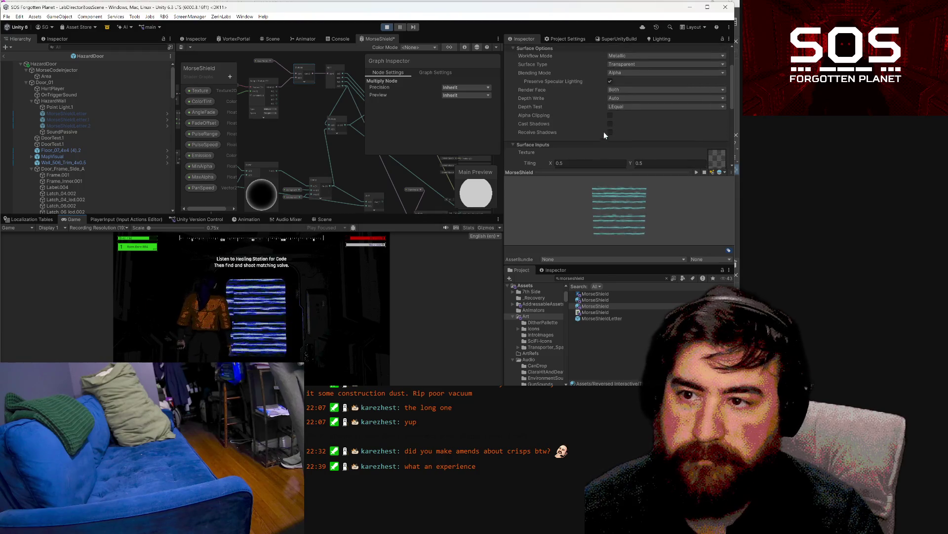
click(618, 90)
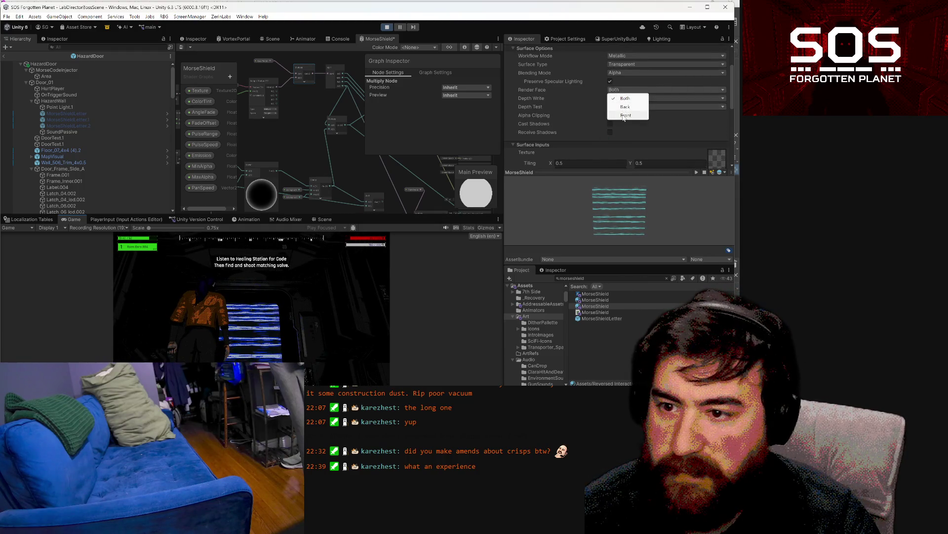
click(626, 115)
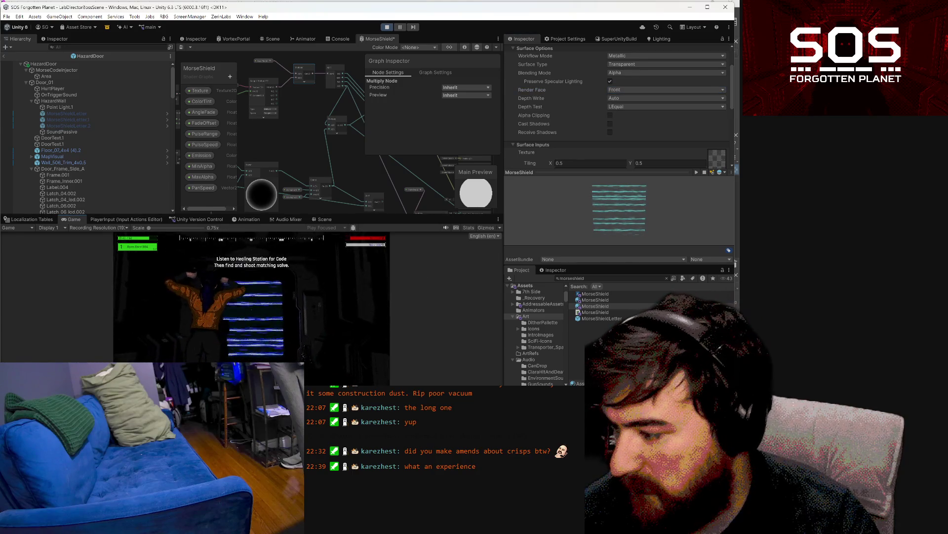
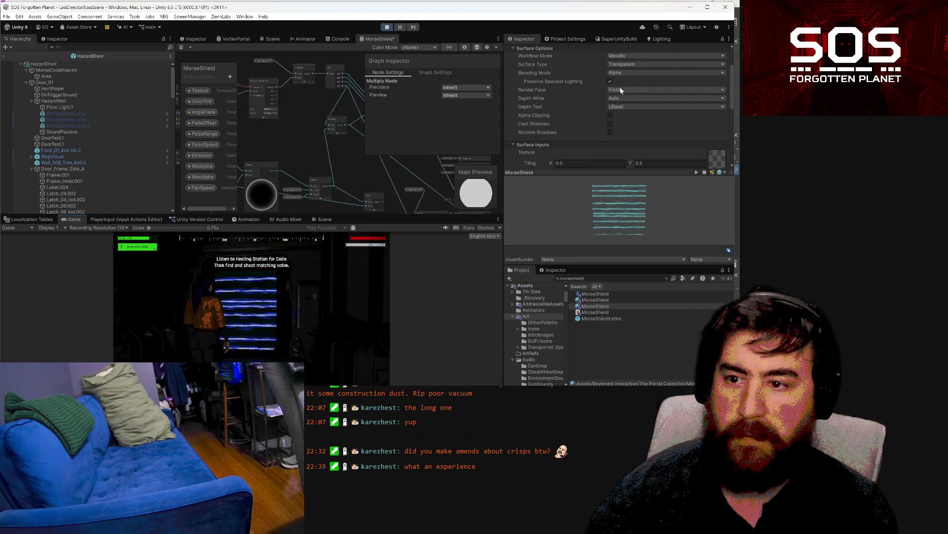
Step: Turn off Alpha Clipping on the MorseShield material and set its Blending Mode to Premultiply
click(610, 114)
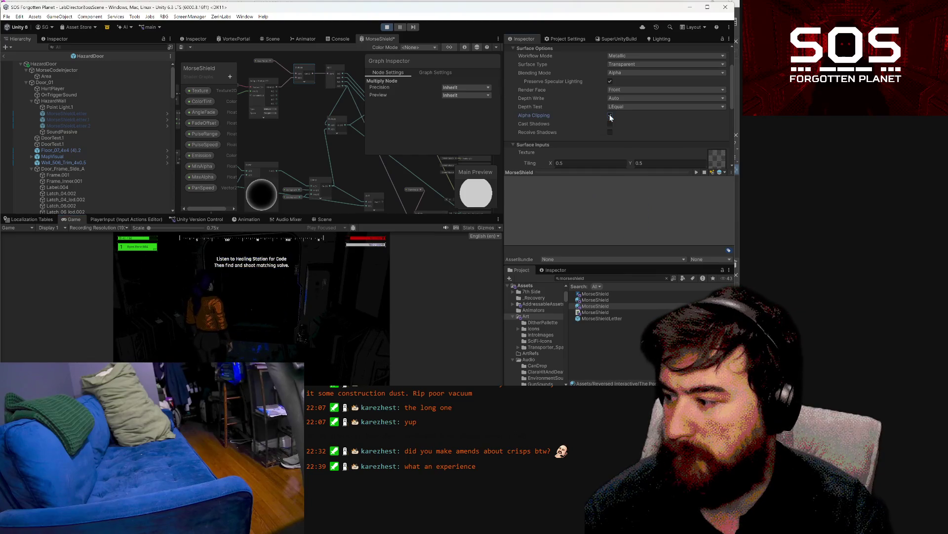
click(609, 114)
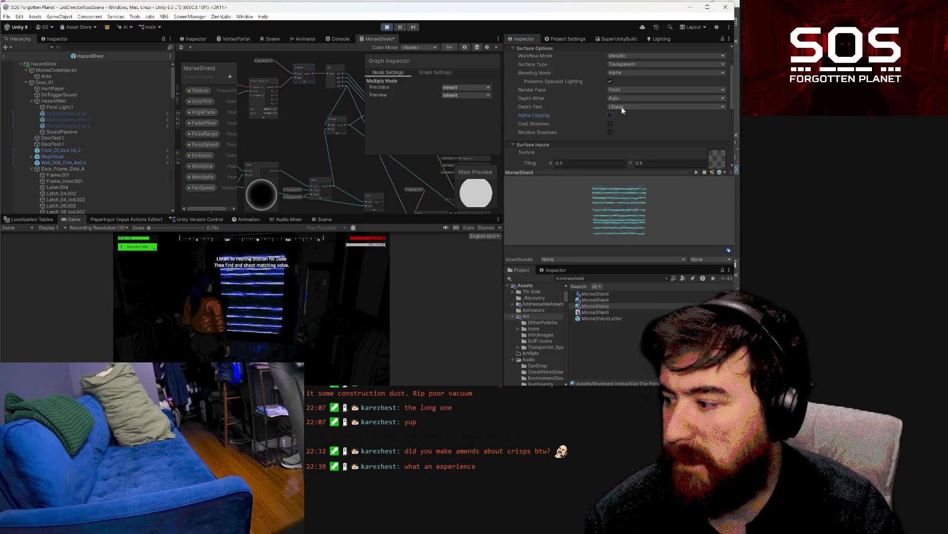
click(622, 72)
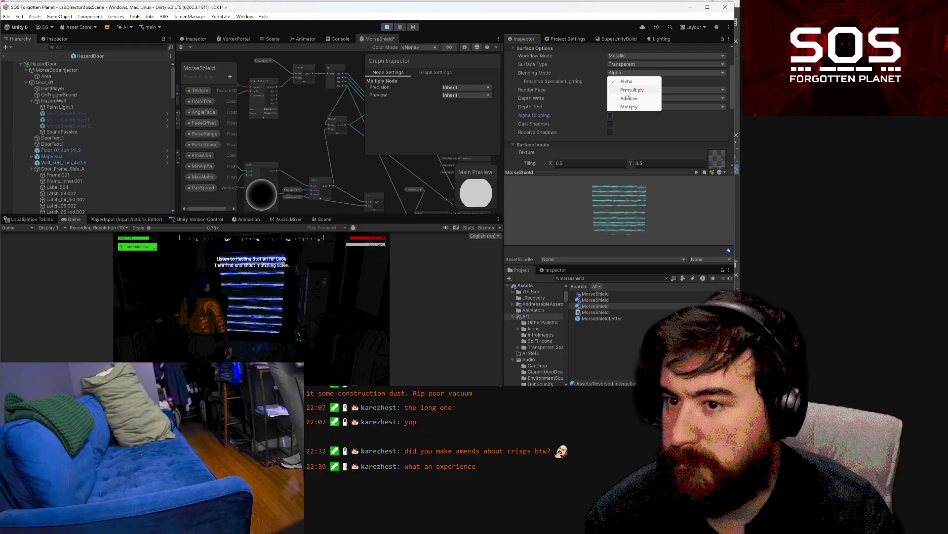
click(627, 88)
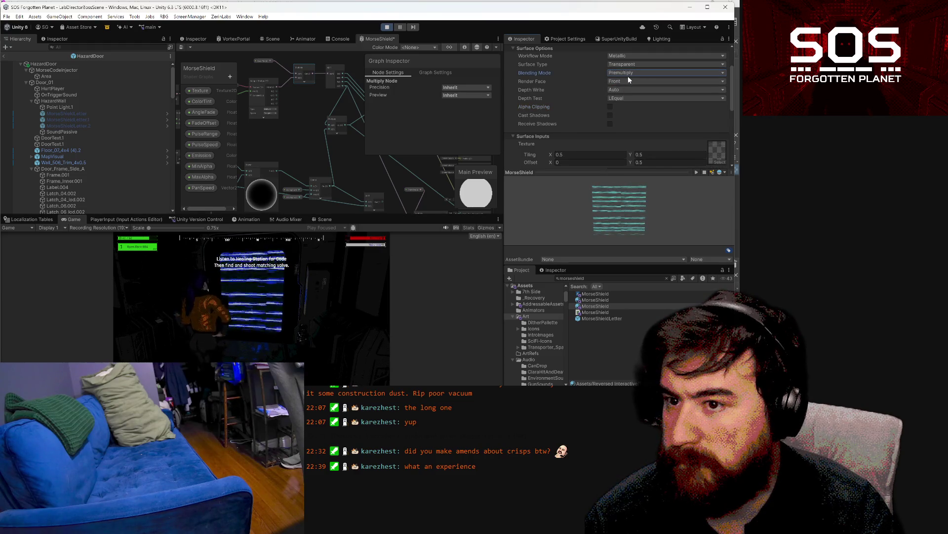
Step: Compare Additive blending, then return to Premultiply and go back to the running game view
click(623, 73)
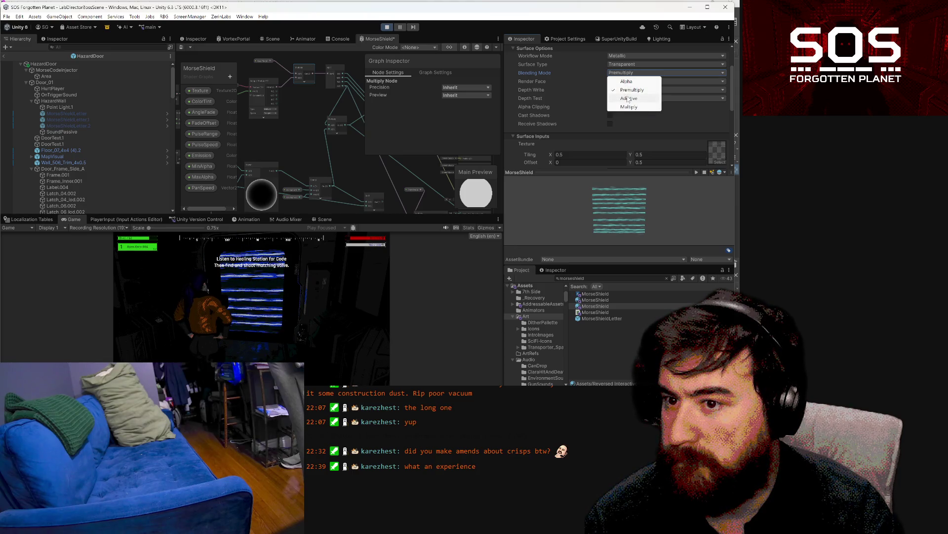
click(628, 98)
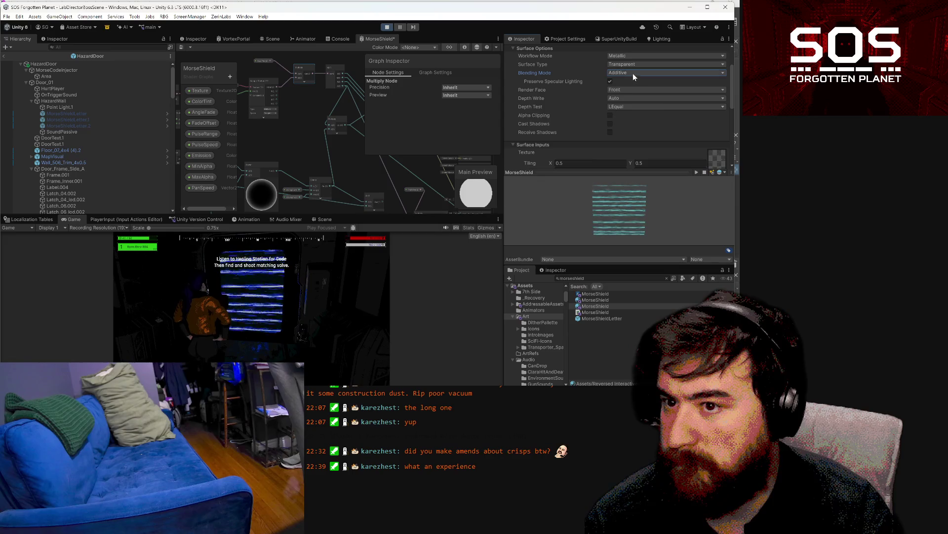
click(633, 74)
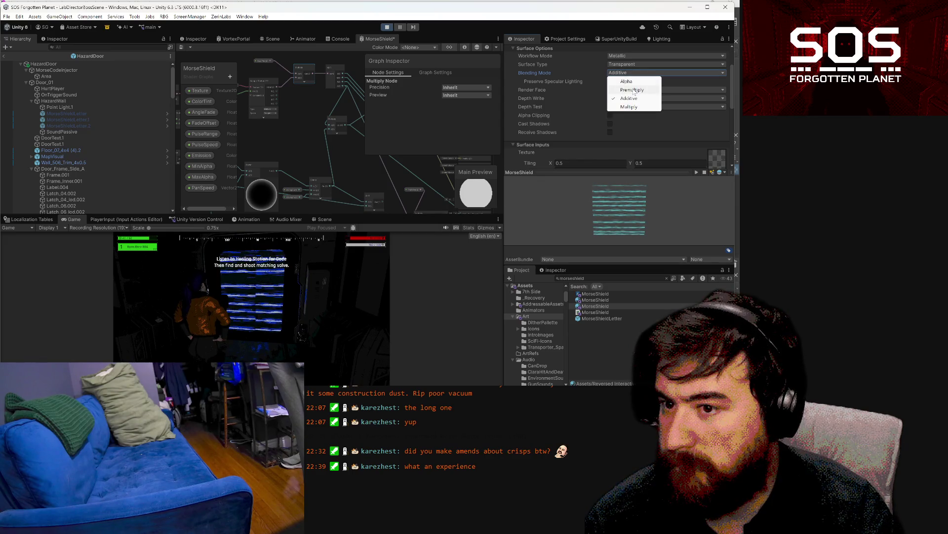
click(634, 89)
click(291, 320)
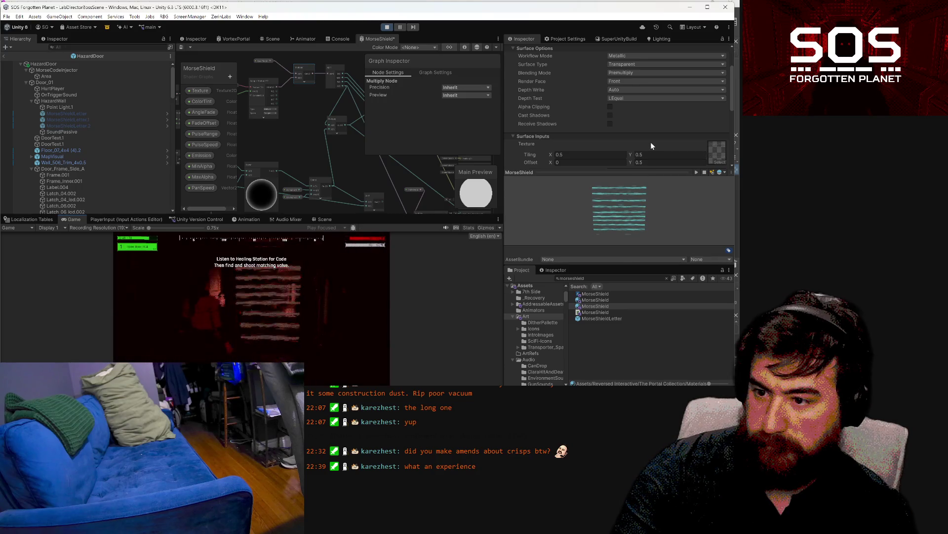
Step: Set the material's Tiling Y to 0.4 after trying .6 and .3, then switch to the code editor
scroll(651, 142, down, 2)
click(657, 112)
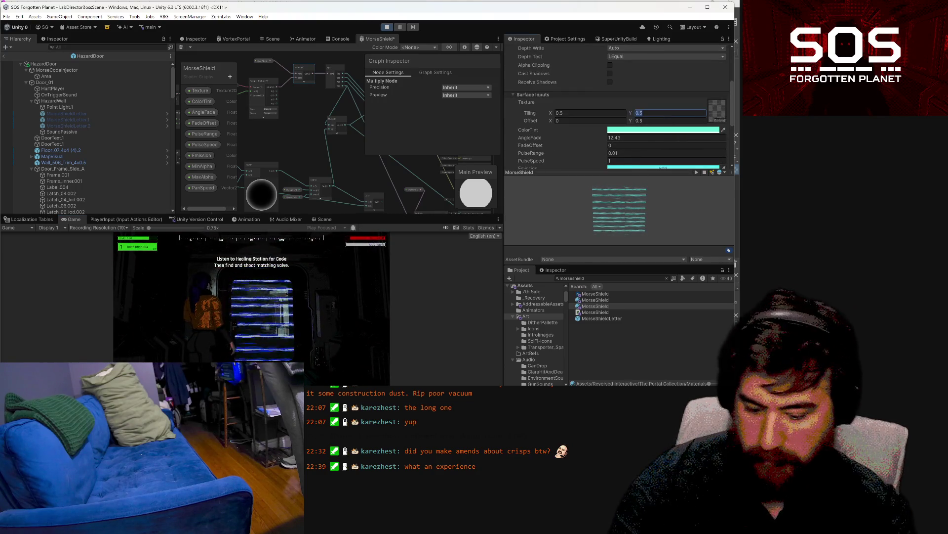
text(.6)
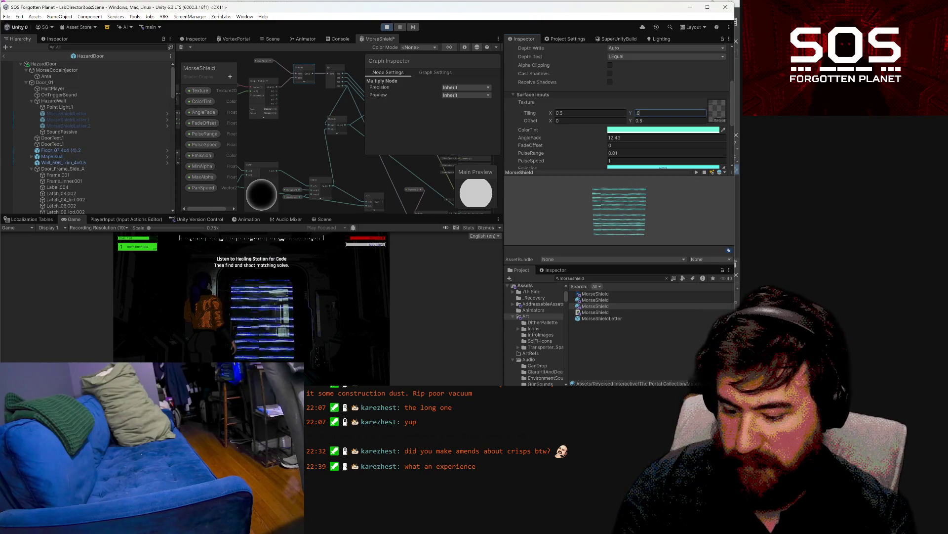
key(BackSpace)
text(3)
key(BackSpace)
text(4)
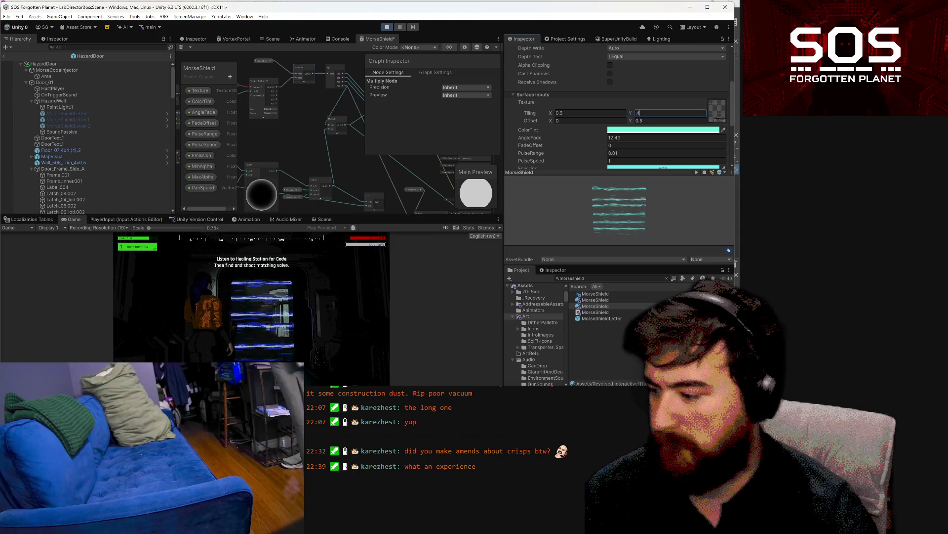
scroll(618, 107, down, 2)
scroll(645, 117, down, 2)
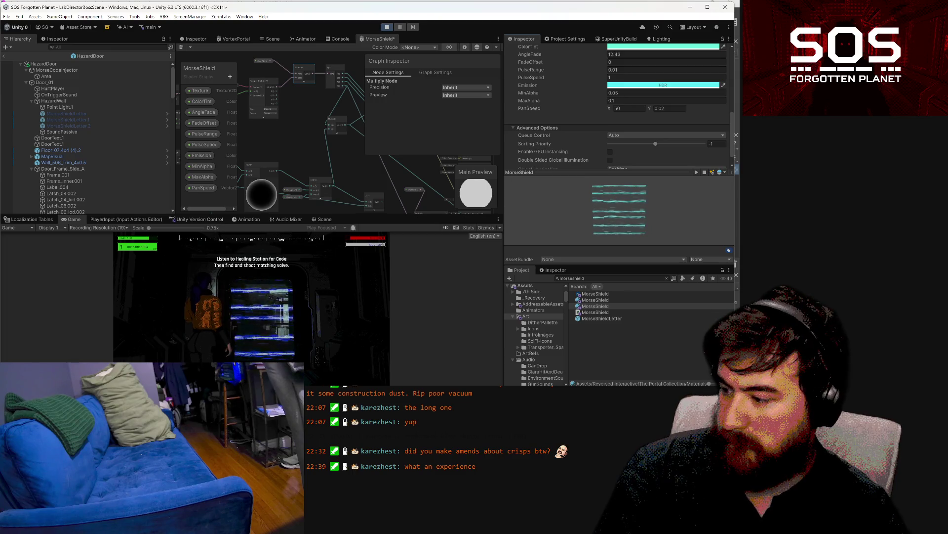
key(alt+Tab)
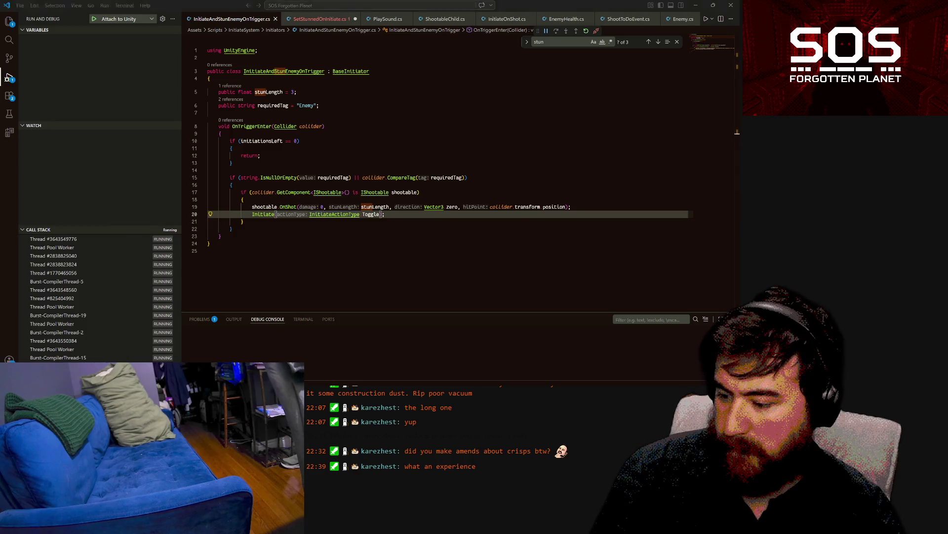
key(alt+Tab)
mouse_move(294, 155)
mouse_down()
mouse_move(392, 158)
mouse_move(358, 169)
mouse_move(300, 162)
mouse_move(283, 144)
mouse_up()
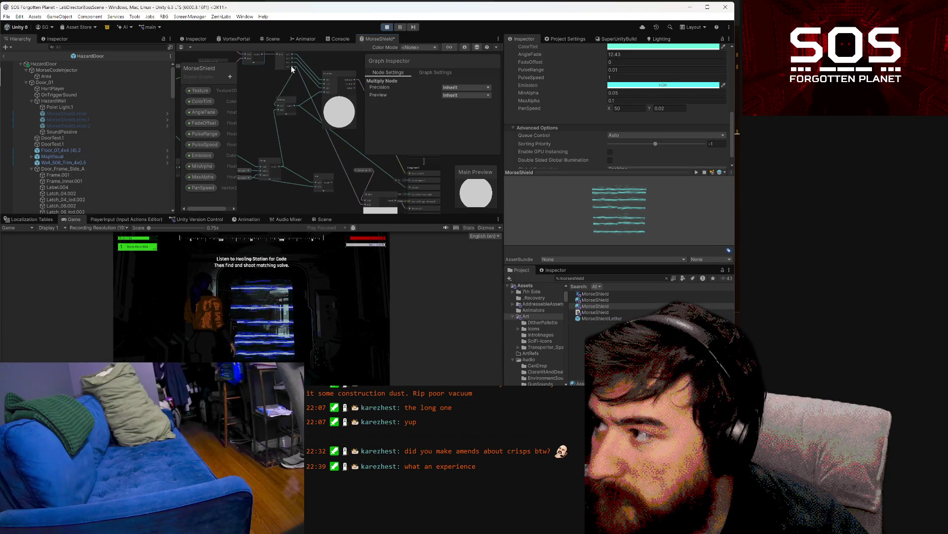
Step: Save and recompile the MorseShield shader graph, then shift the Add node slightly left
scroll(389, 173, down, 3)
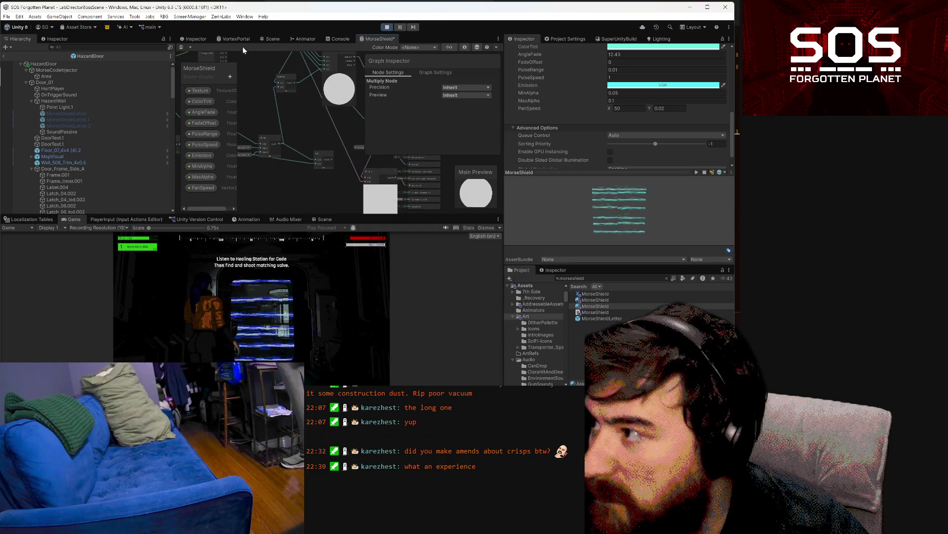
click(181, 47)
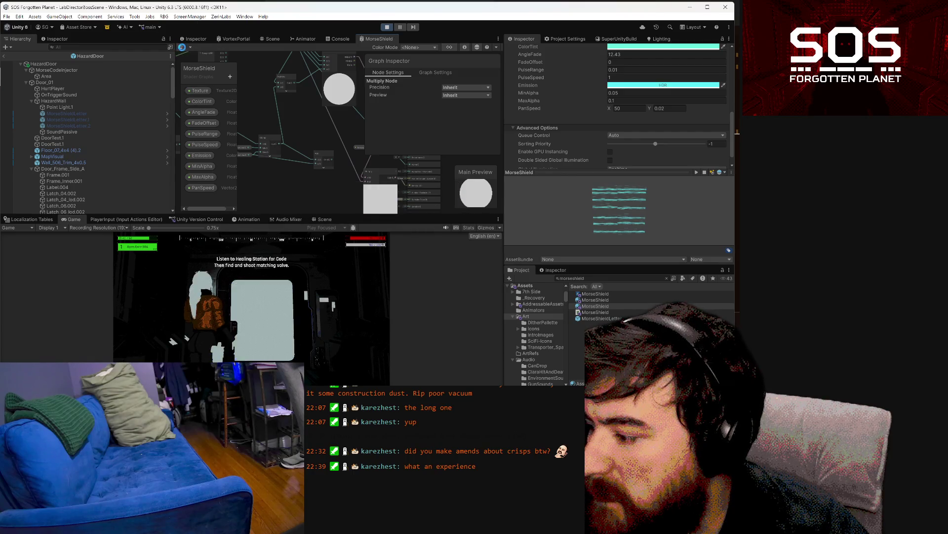
drag(284, 118, 304, 129)
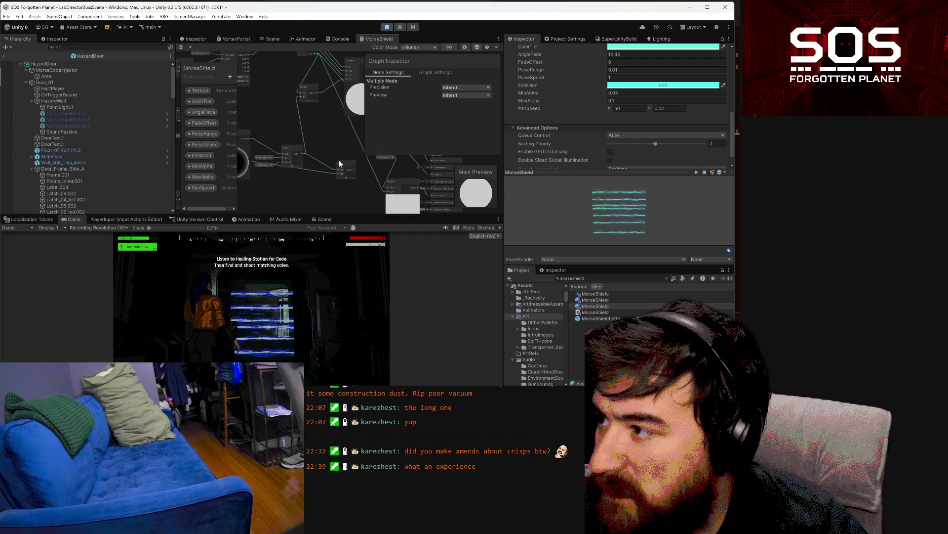
click(324, 174)
drag(324, 175, 306, 178)
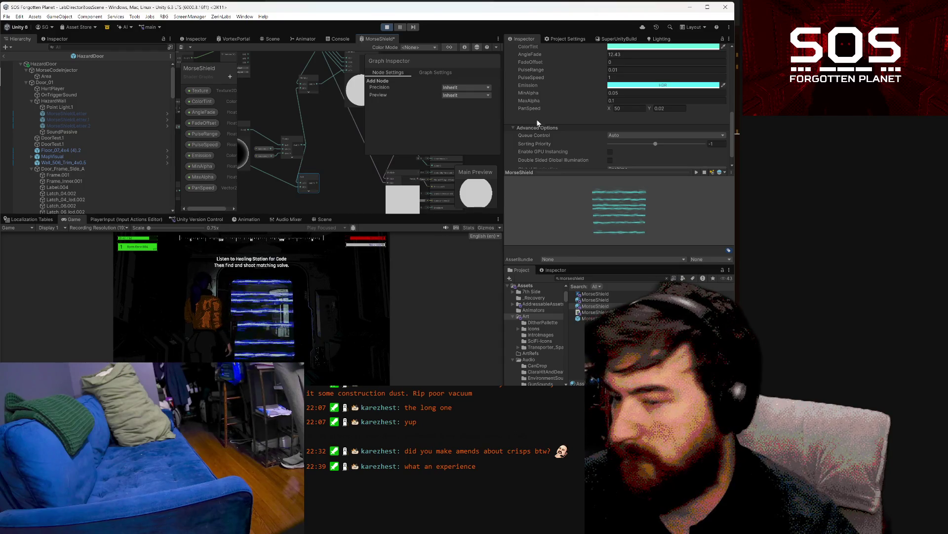
Step: Enter 300 as the MorseShield material's PanSpeed X value
click(601, 111)
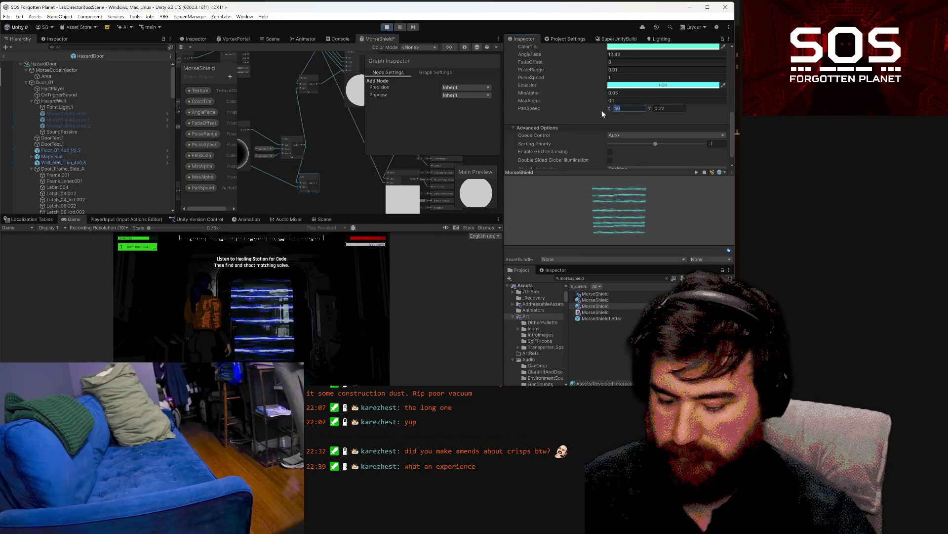
text(3000)
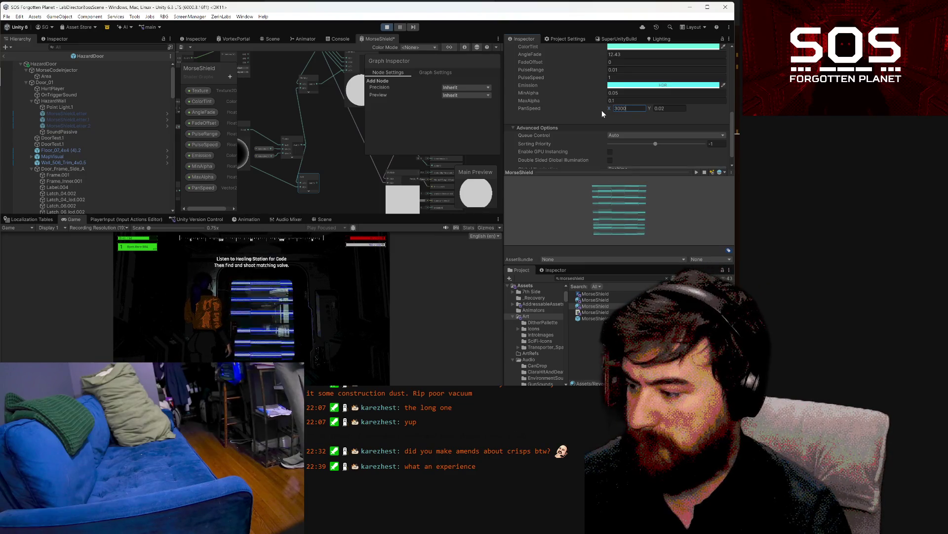
key(BackSpace)
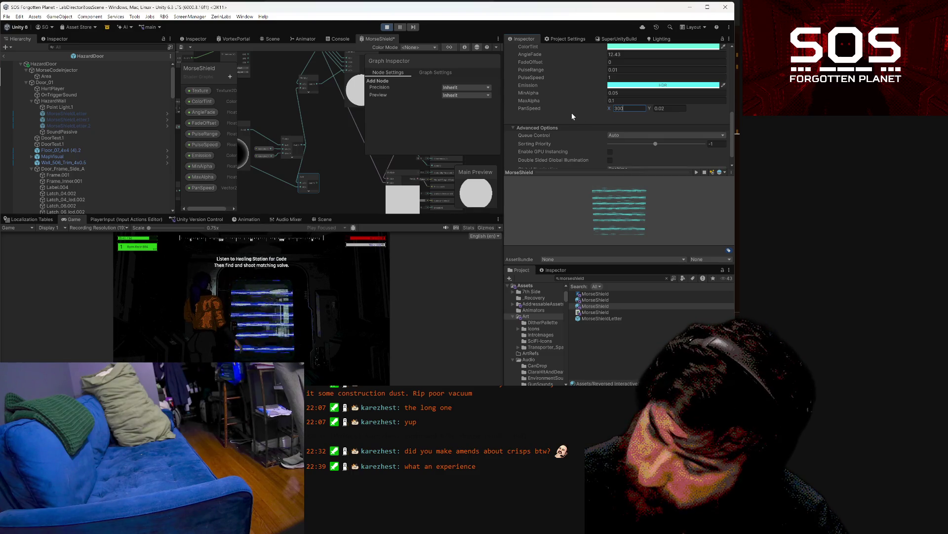
key(Return)
mouse_move(275, 170)
mouse_down()
mouse_move(419, 191)
mouse_move(441, 215)
mouse_up()
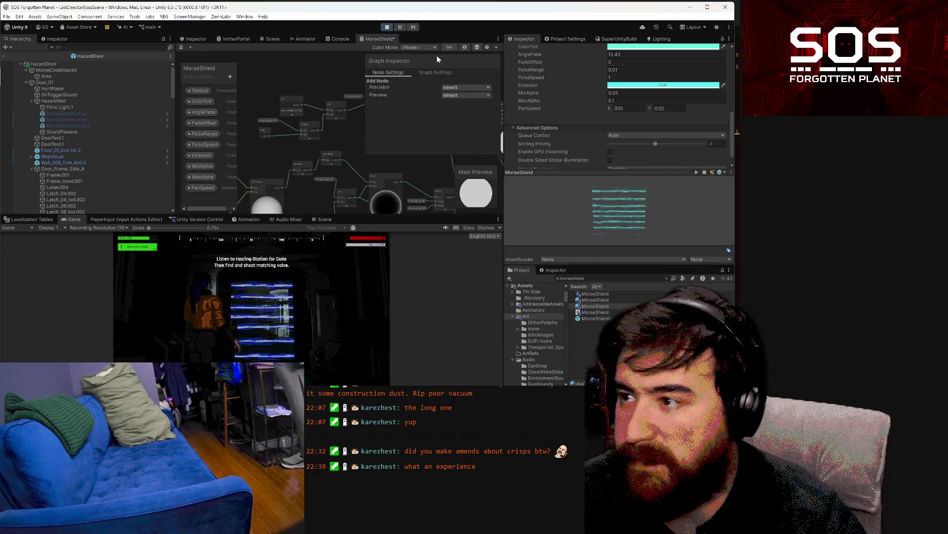
Step: Close the graph settings panel, expand the Sample Texture 2D preview, and shift the Time node left
mouse_move(437, 59)
mouse_down()
mouse_move(283, 51)
mouse_move(255, 82)
mouse_move(227, 58)
mouse_move(289, 67)
mouse_move(373, 55)
mouse_move(434, 28)
mouse_up()
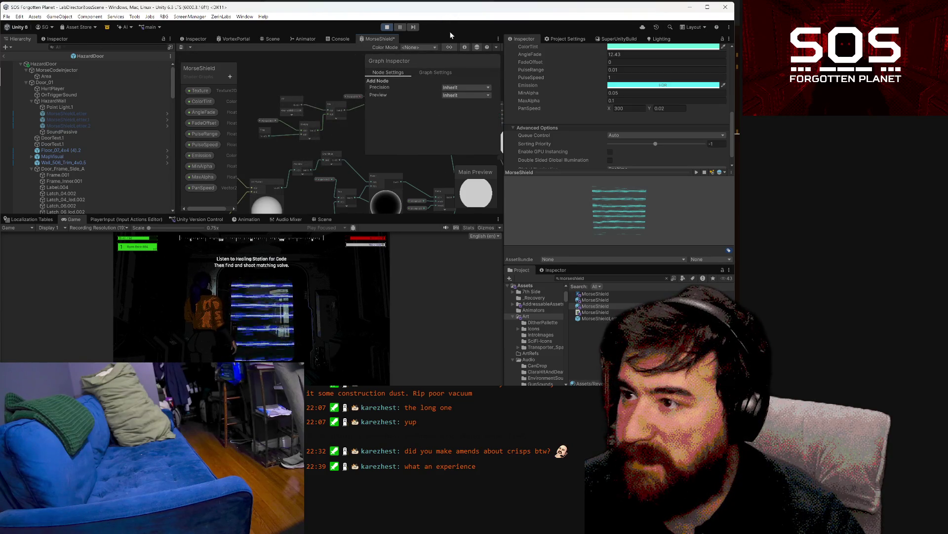
click(449, 47)
click(449, 47)
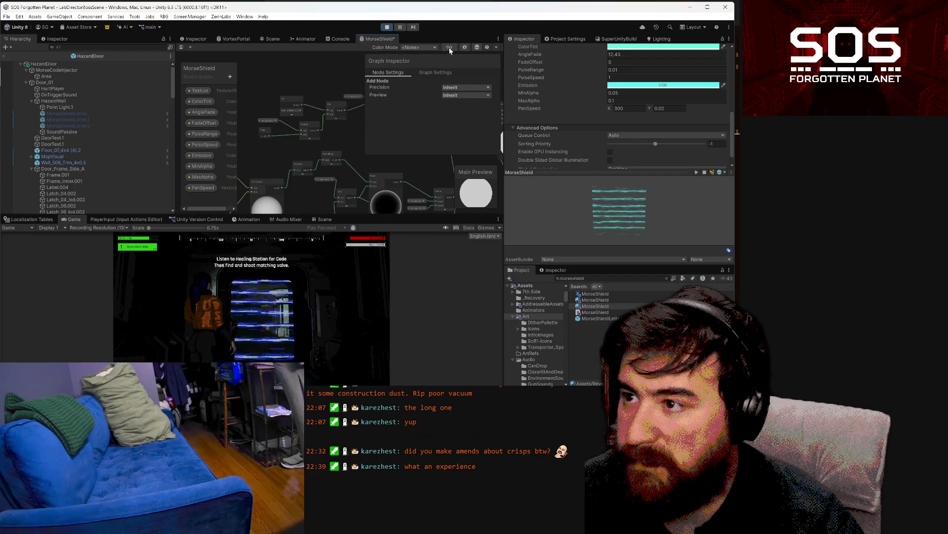
click(467, 46)
scroll(432, 118, up, 3)
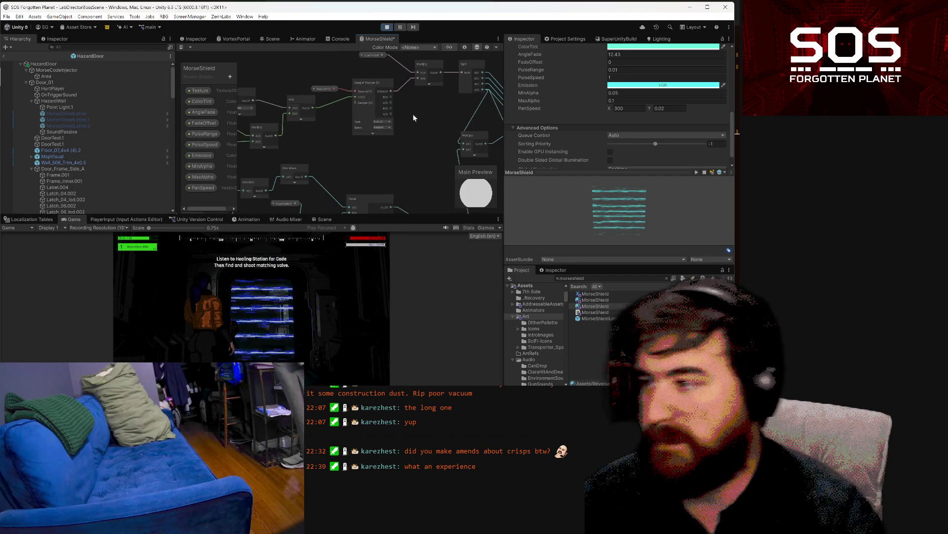
click(374, 133)
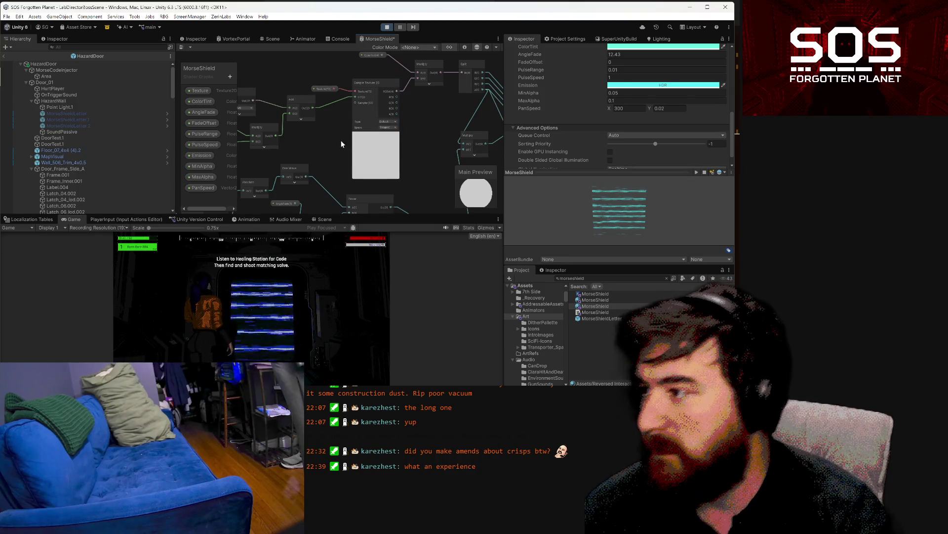
drag(345, 138, 473, 150)
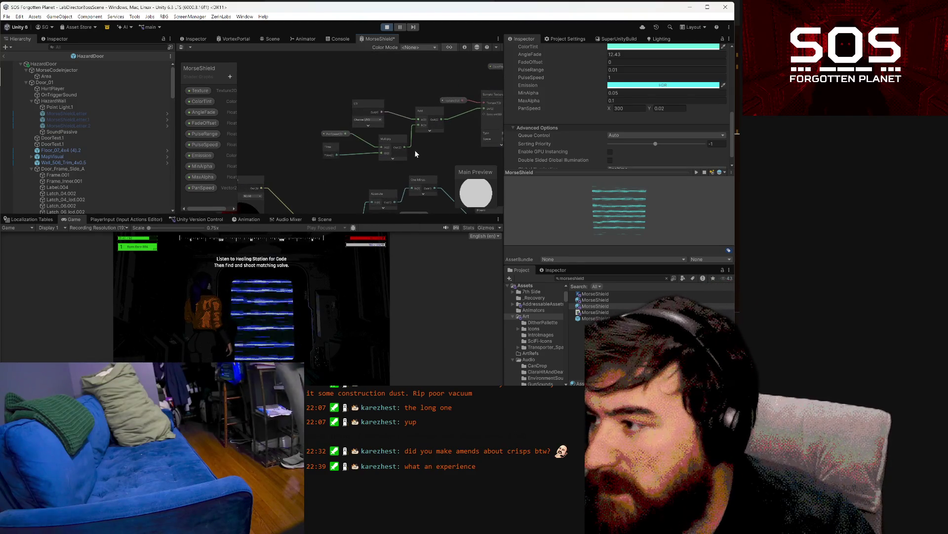
click(341, 148)
mouse_move(342, 152)
mouse_down()
mouse_move(326, 152)
mouse_move(324, 132)
mouse_move(315, 132)
mouse_up()
scroll(451, 140, down, 3)
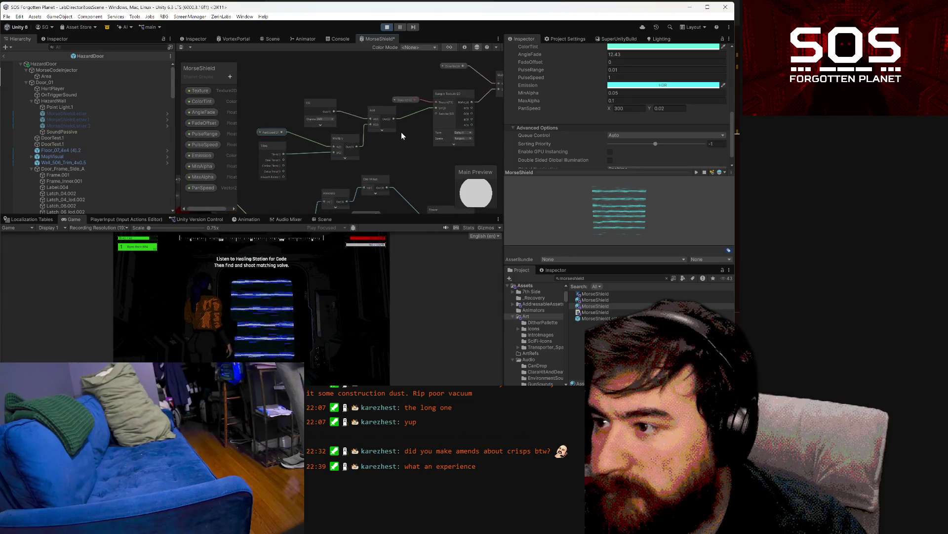
scroll(443, 139, up, 1)
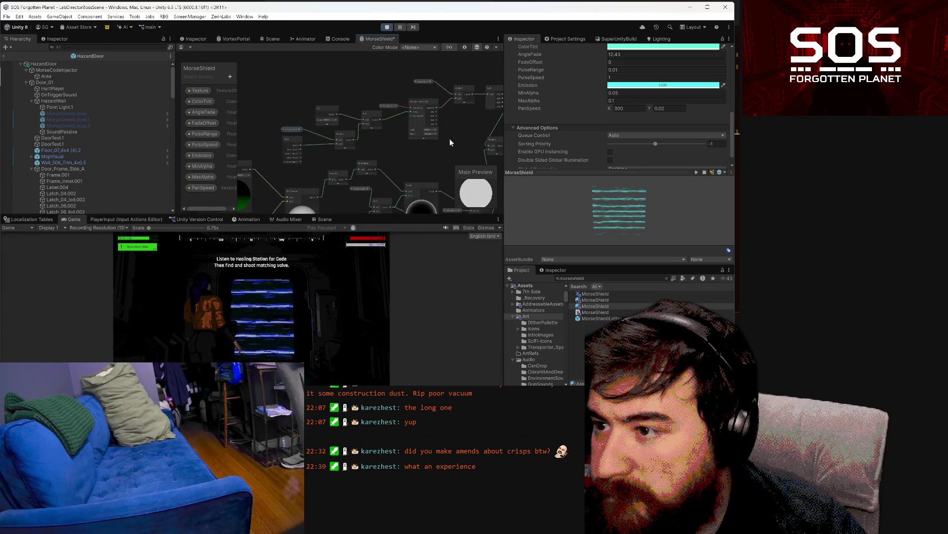
Step: Move nodes into the main graph and connect the Split output to the Multiply node
click(491, 89)
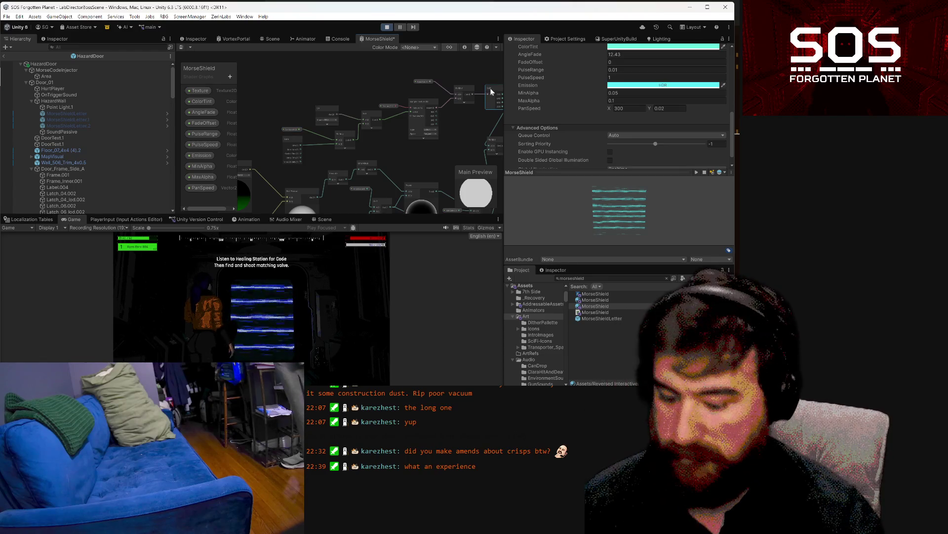
mouse_move(491, 91)
mouse_down()
mouse_move(346, 111)
mouse_move(293, 106)
mouse_move(267, 123)
mouse_move(248, 107)
mouse_move(319, 122)
mouse_move(314, 114)
mouse_move(308, 127)
mouse_move(263, 110)
mouse_up()
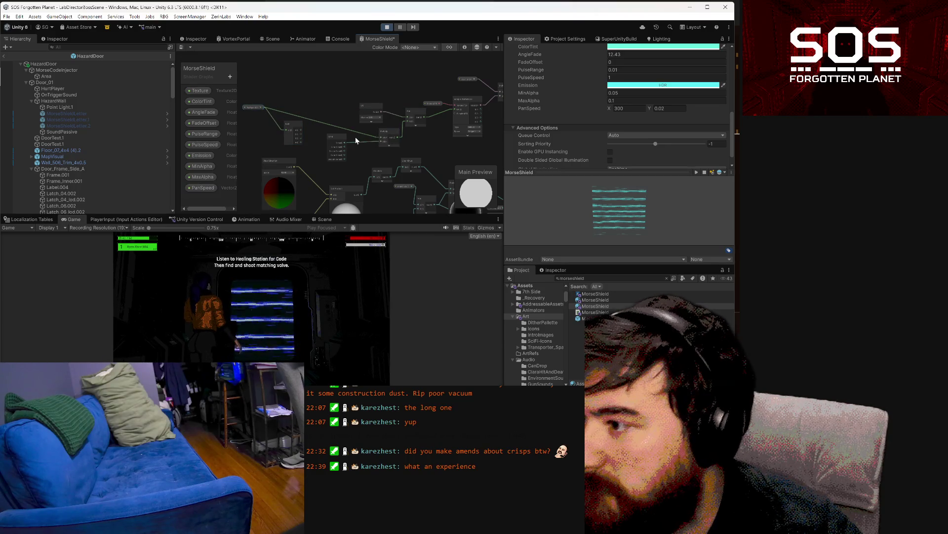
key(a)
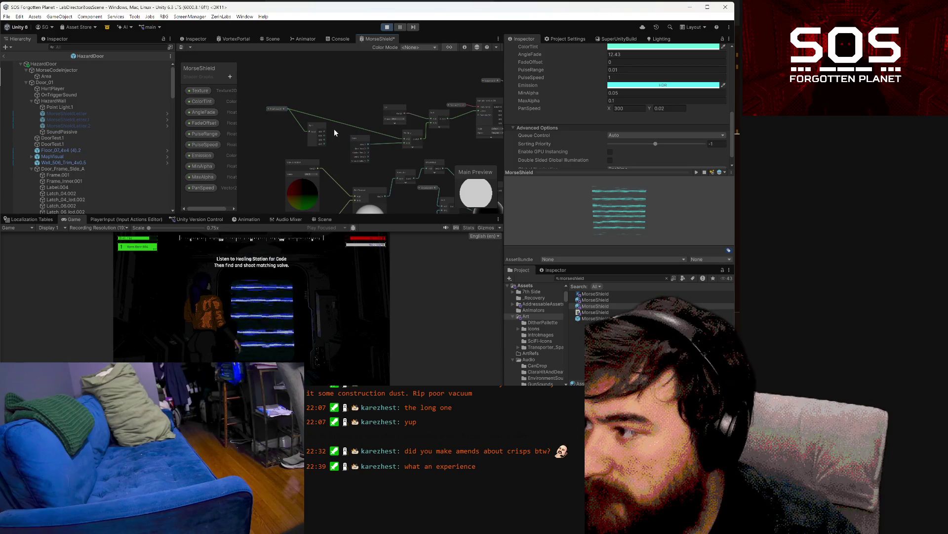
mouse_move(415, 137)
mouse_down()
mouse_move(357, 106)
mouse_move(276, 128)
mouse_up()
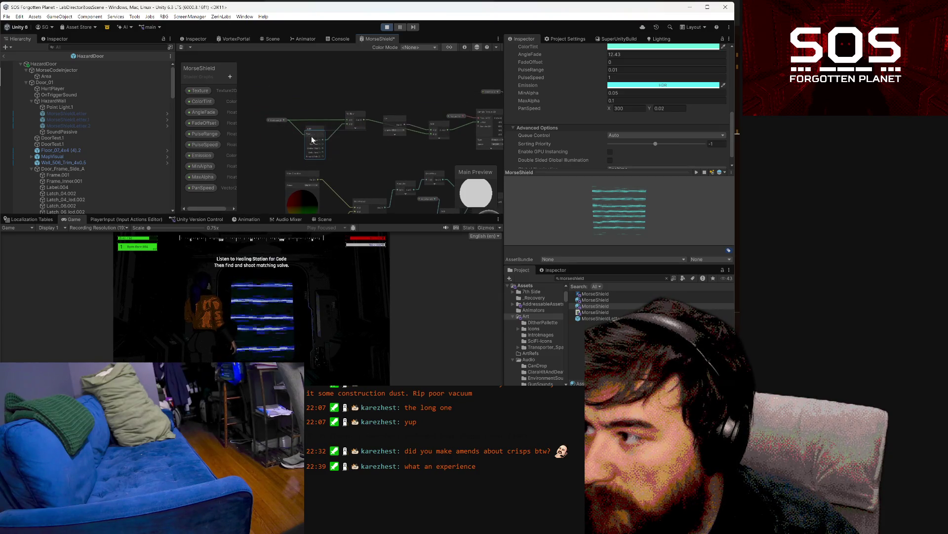
drag(332, 146, 342, 161)
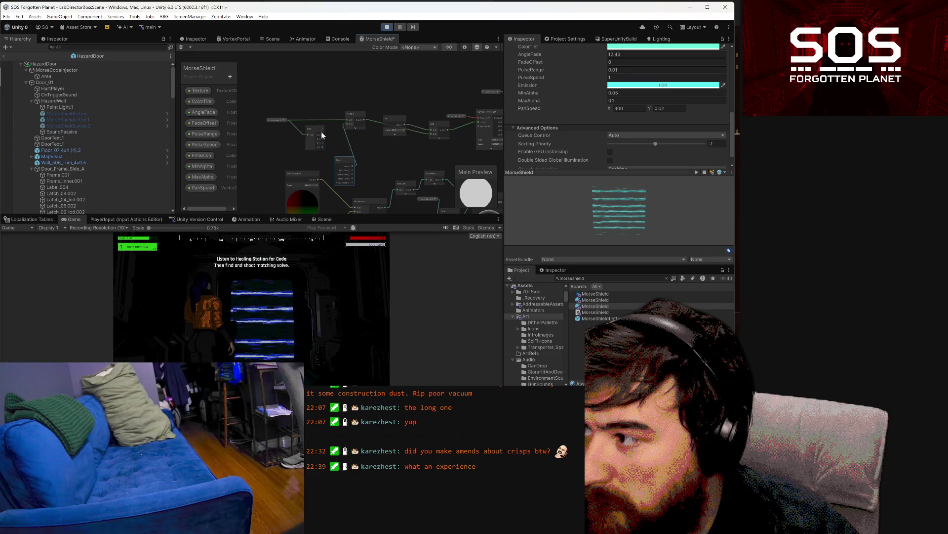
drag(347, 121, 347, 121)
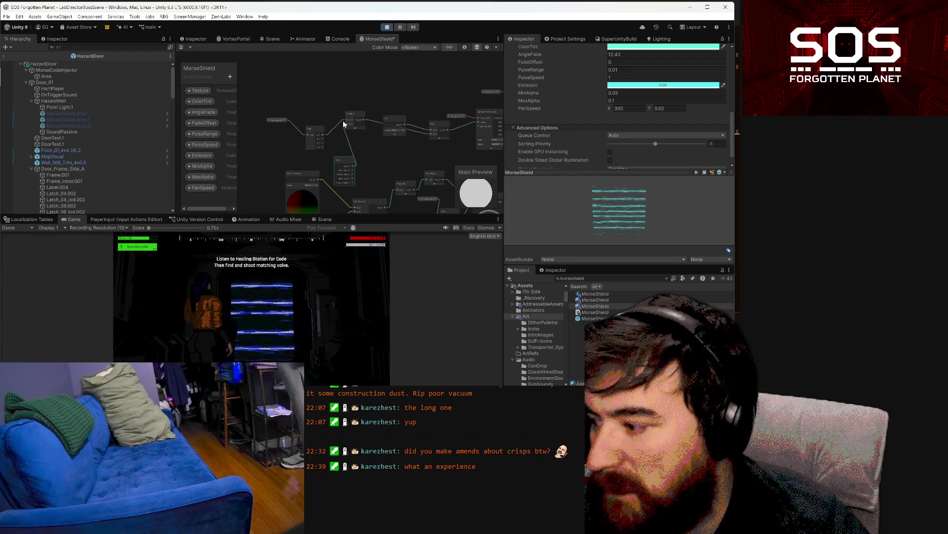
drag(347, 162, 313, 101)
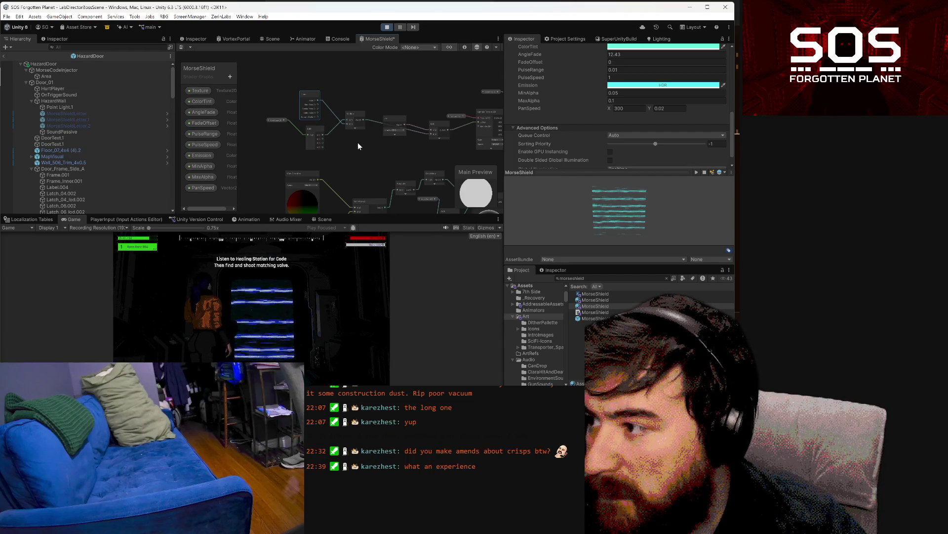
mouse_move(354, 117)
mouse_down()
mouse_move(366, 123)
mouse_move(358, 138)
mouse_up()
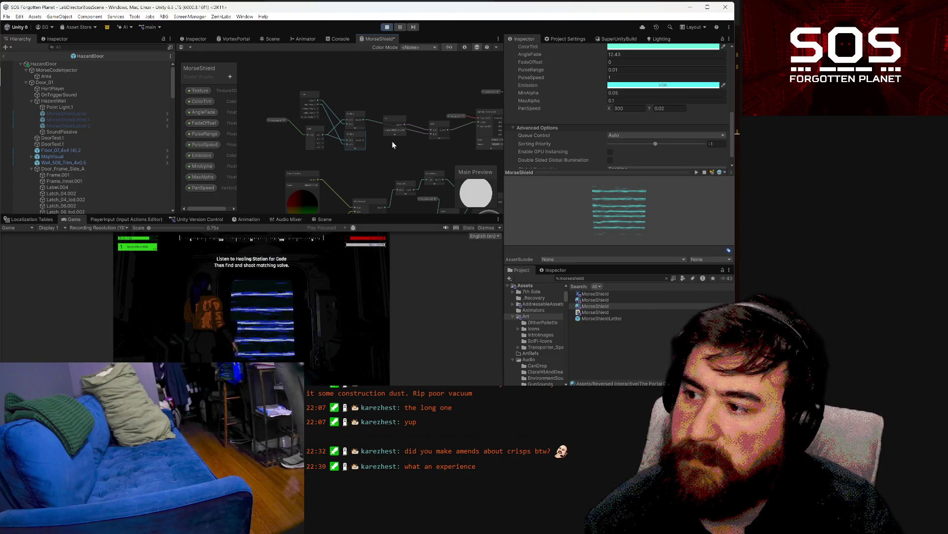
drag(440, 145, 358, 131)
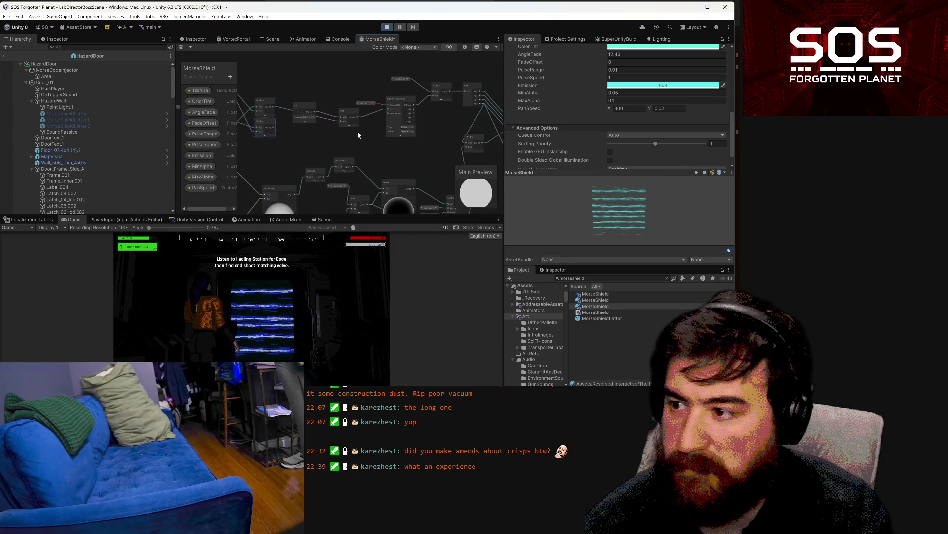
Step: Add a Combine node to the MorseShield shader graph
right_click(319, 129)
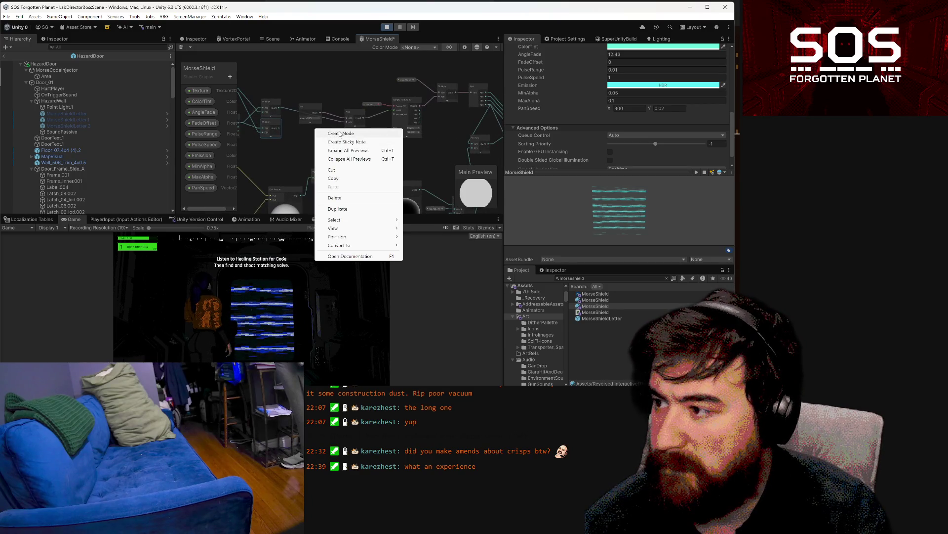
click(322, 131)
text(comb)
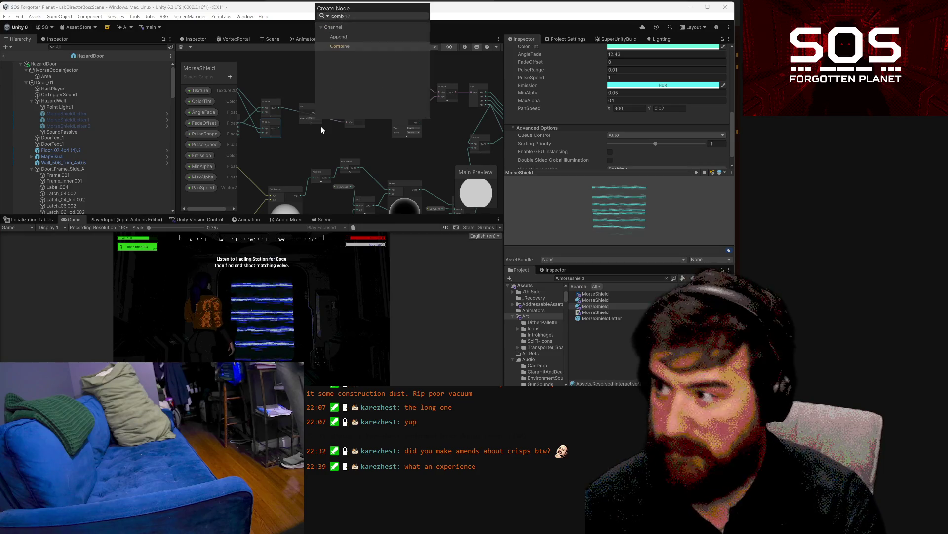
key(Return)
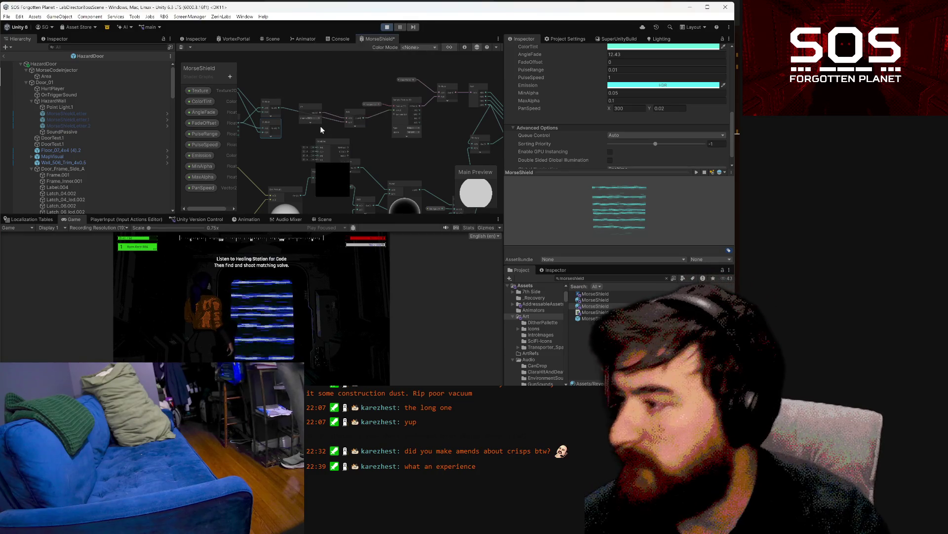
drag(320, 125, 382, 149)
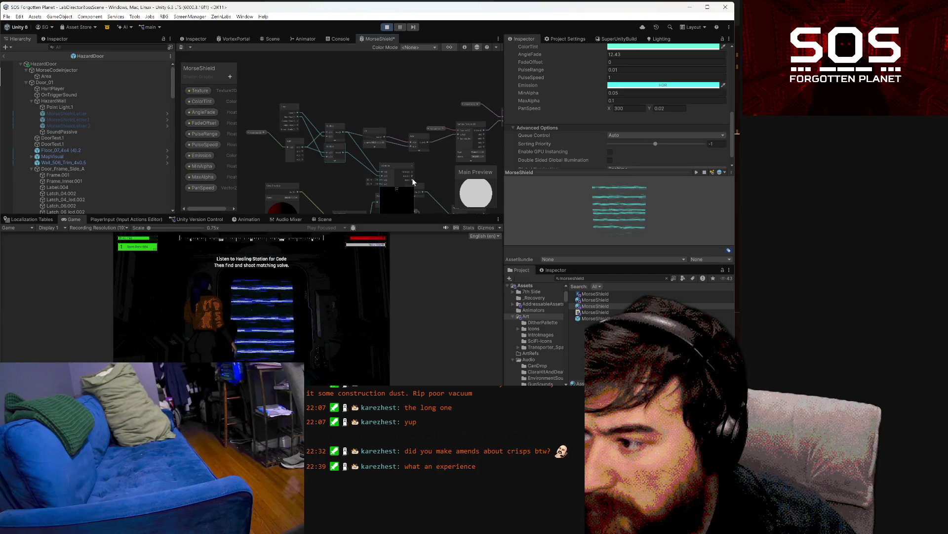
Step: Collapse a node's preview, reconnect a wire between two nodes, and save the graph
key(space)
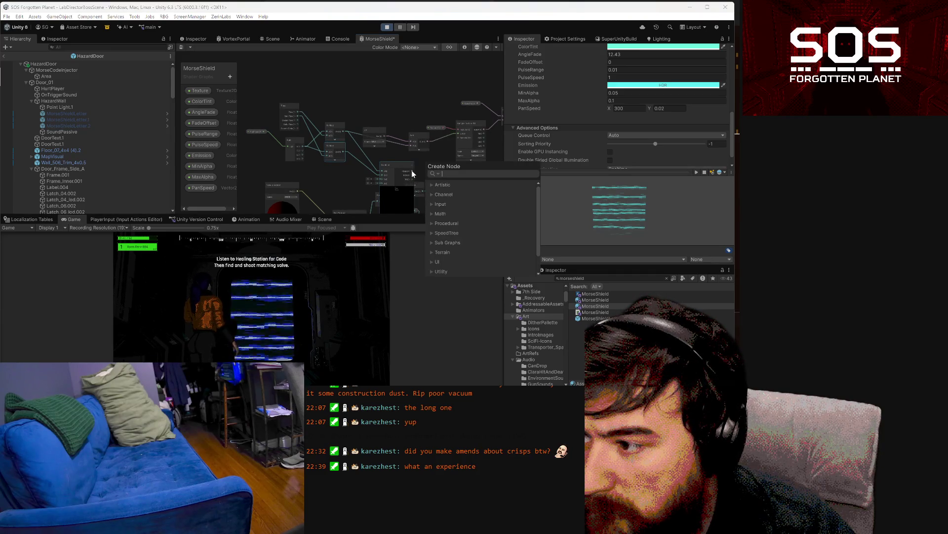
key(Escape)
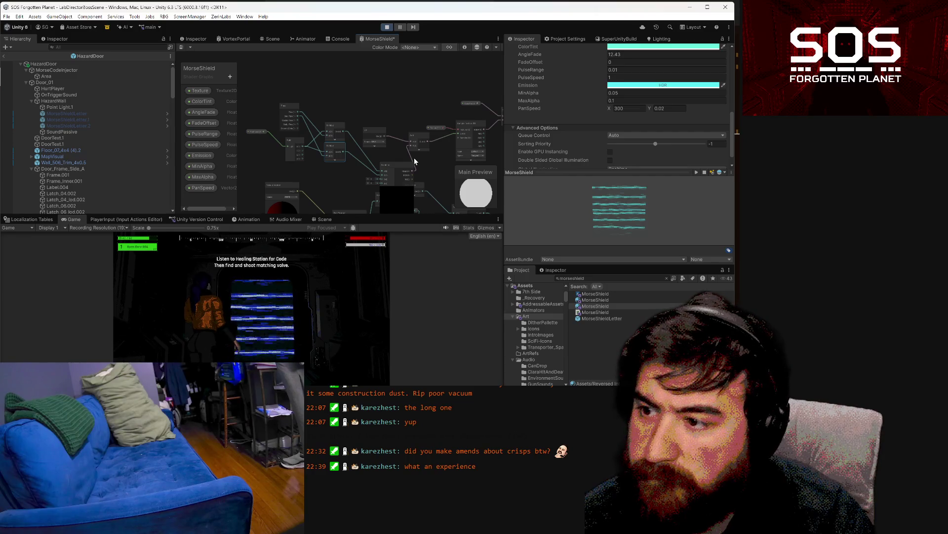
click(397, 189)
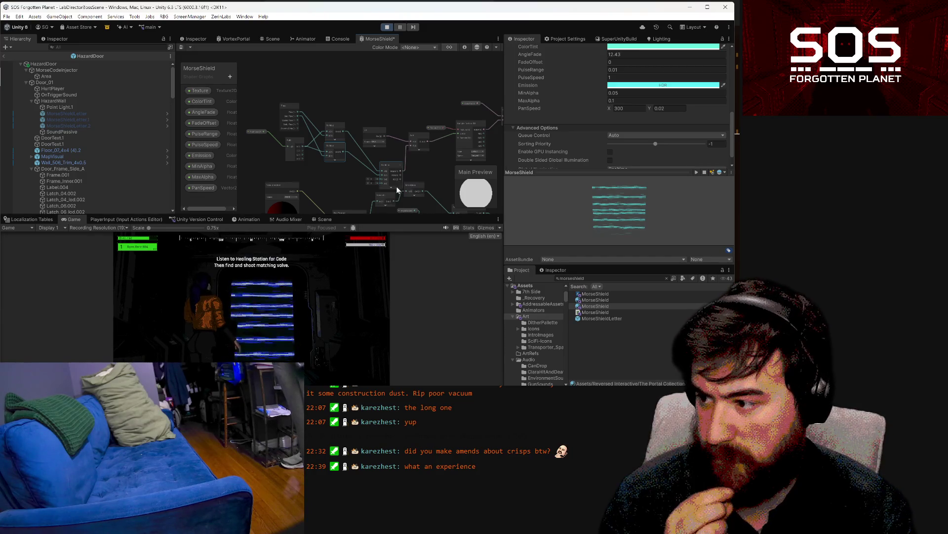
click(184, 47)
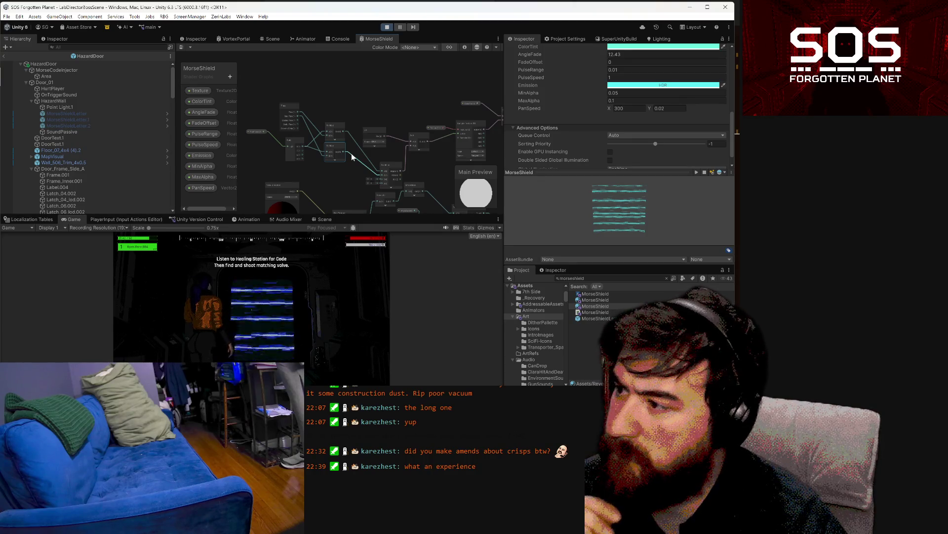
click(305, 154)
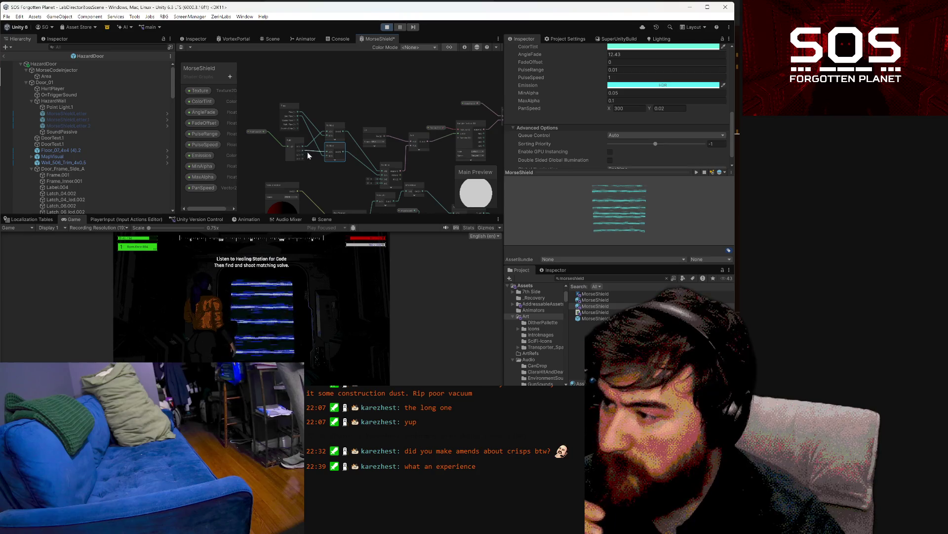
click(183, 46)
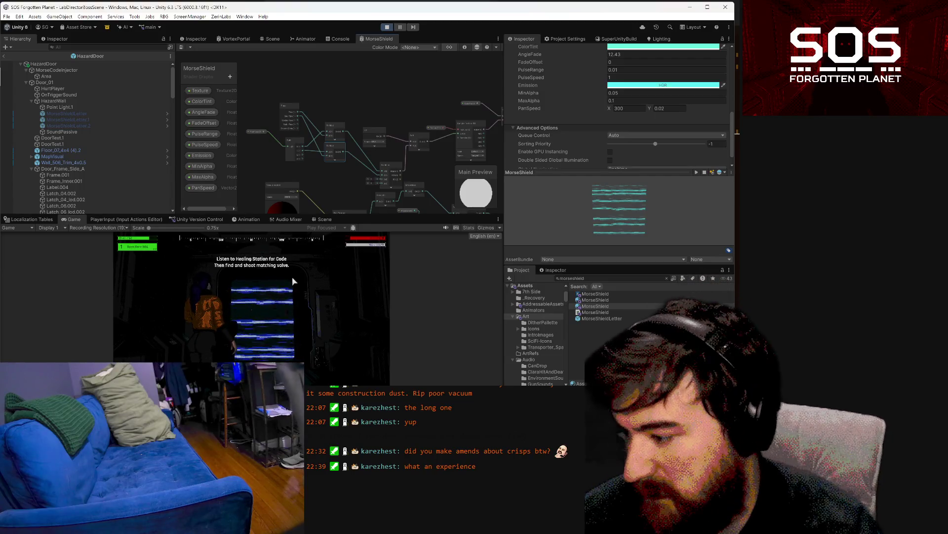
Step: Try entering 0.05 as PanSpeed Y, then move a shader graph node
click(668, 108)
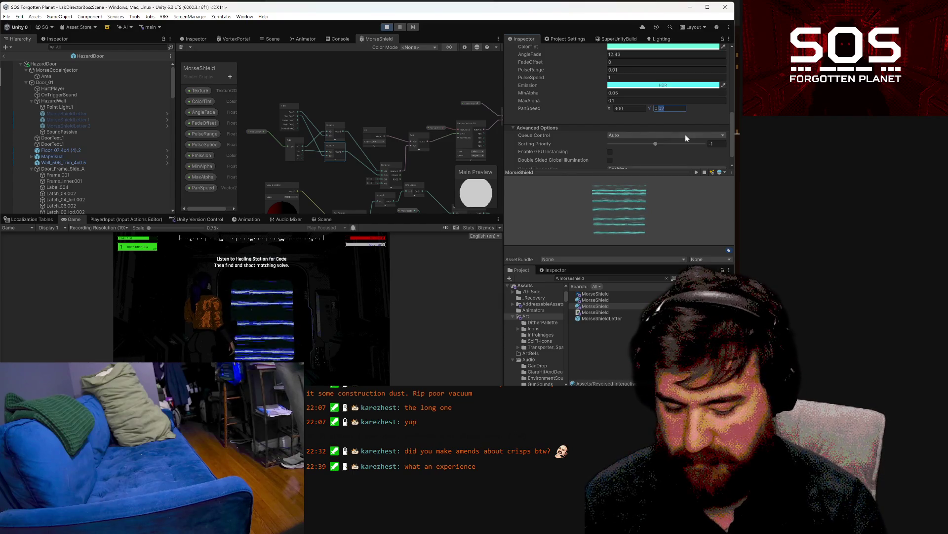
text(0..05)
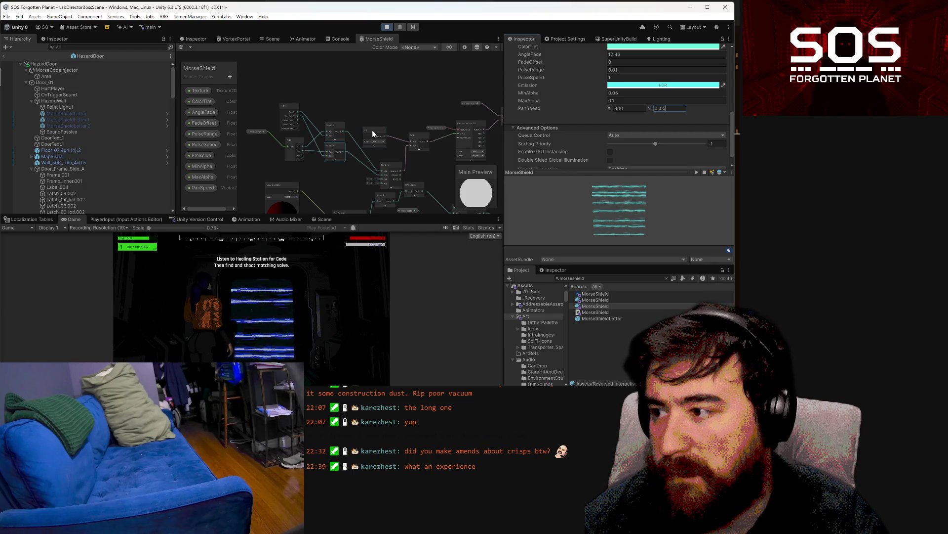
mouse_move(372, 130)
mouse_down()
mouse_move(282, 85)
mouse_move(279, 103)
mouse_up()
text(0.02)
Step: Duplicate the Split node and place the copy at the top of the graph
click(296, 162)
key(ctrl+d)
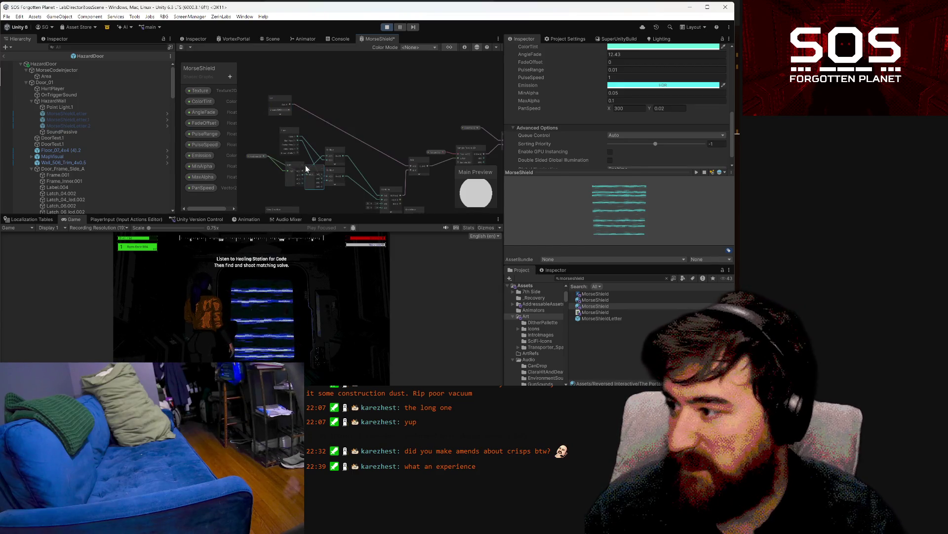
mouse_move(309, 165)
mouse_down()
mouse_move(310, 87)
mouse_move(327, 113)
mouse_move(289, 114)
mouse_up()
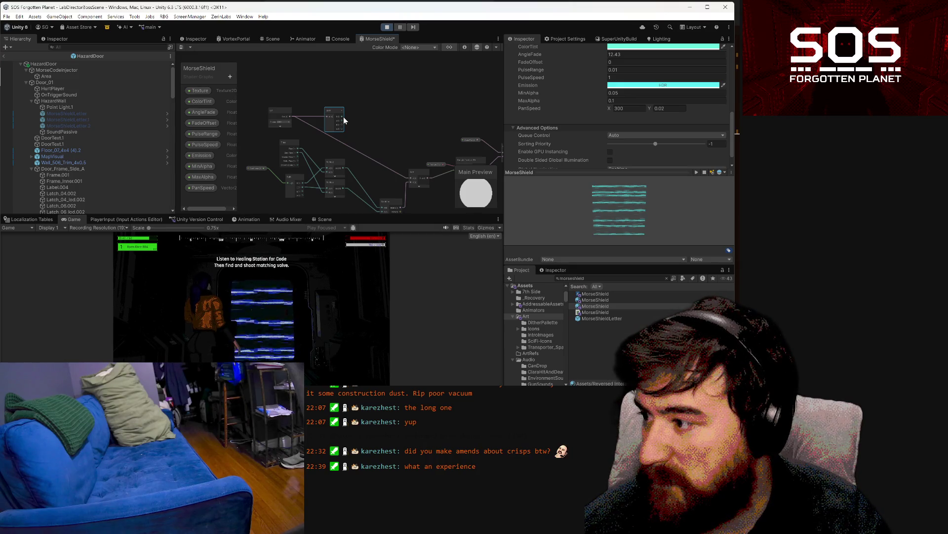
drag(354, 152, 410, 135)
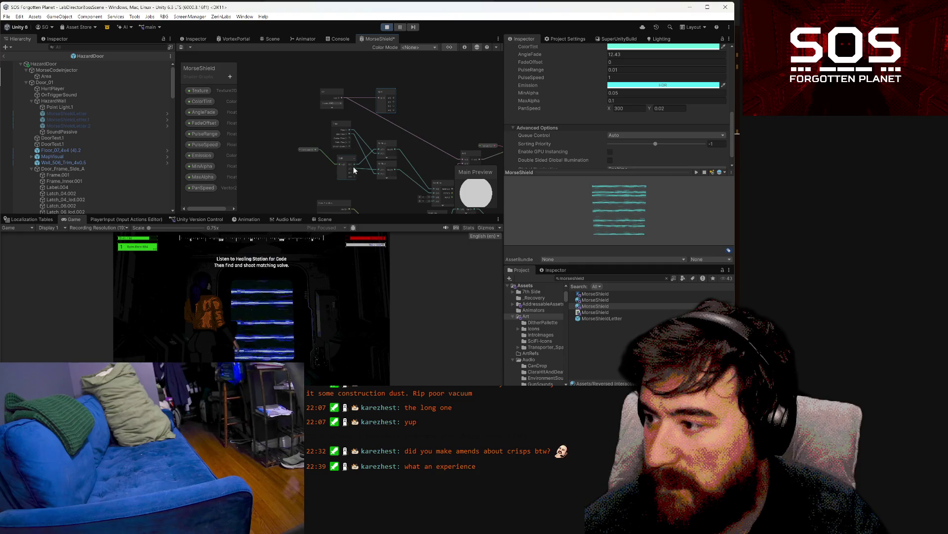
Step: Add an Add node, feed a node's output into it, and save the graph
right_click(408, 92)
click(416, 93)
text(add)
key(Return)
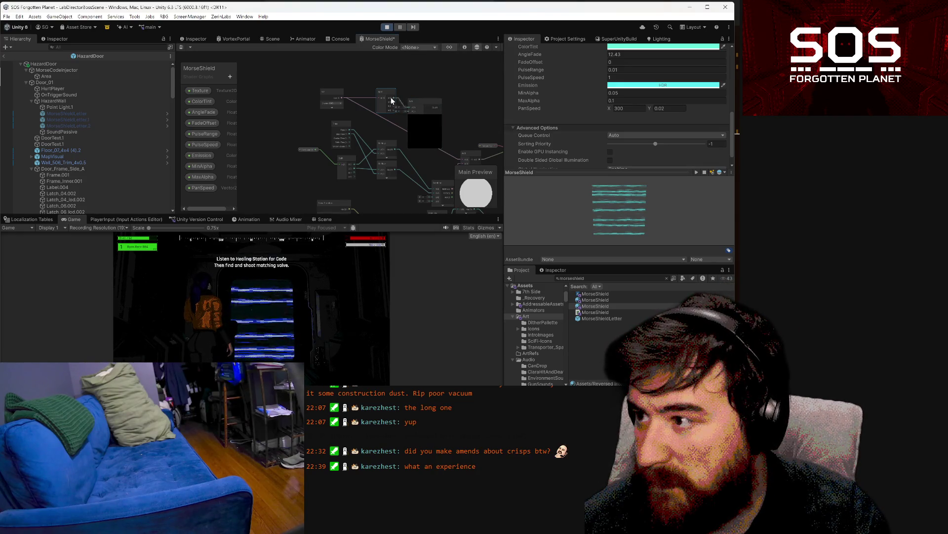
drag(396, 109, 410, 112)
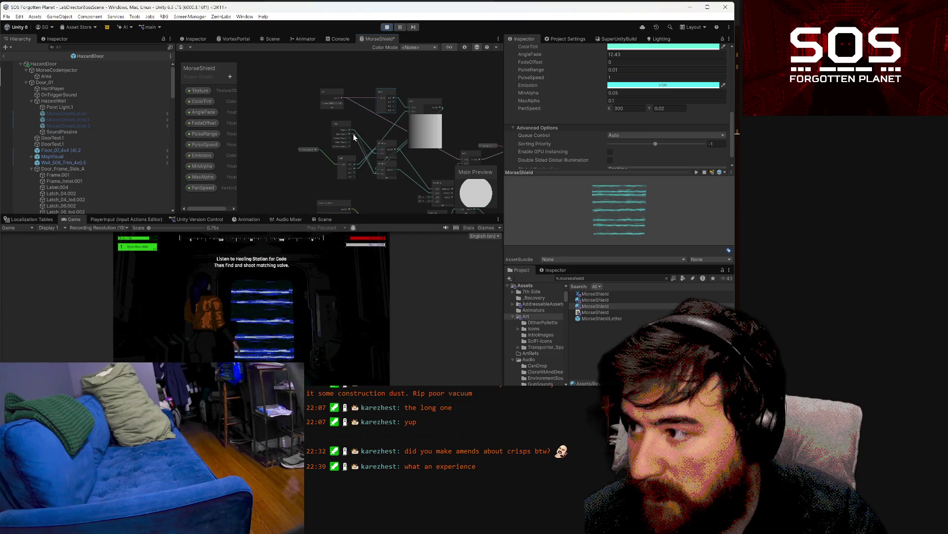
click(182, 47)
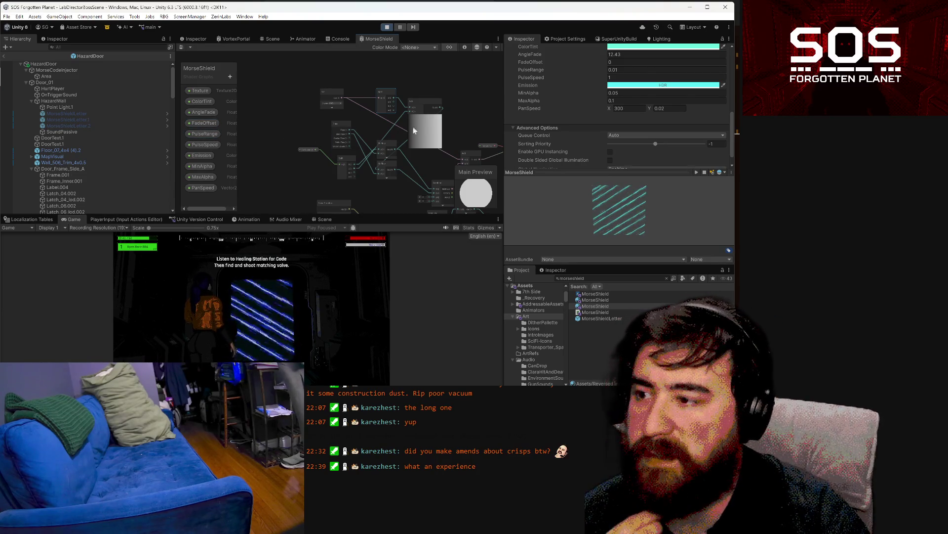
Step: Move two shader graph nodes up and left to tidy the layout
mouse_move(390, 94)
mouse_down()
mouse_move(373, 85)
mouse_move(363, 106)
mouse_move(294, 100)
mouse_up()
mouse_move(360, 104)
mouse_down()
mouse_move(340, 97)
mouse_move(347, 94)
mouse_up()
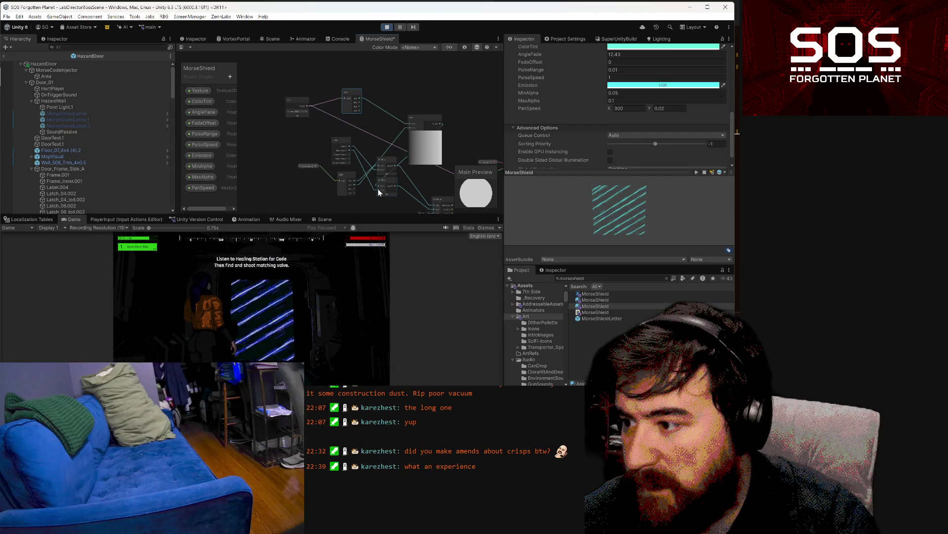
scroll(378, 190, down, 1)
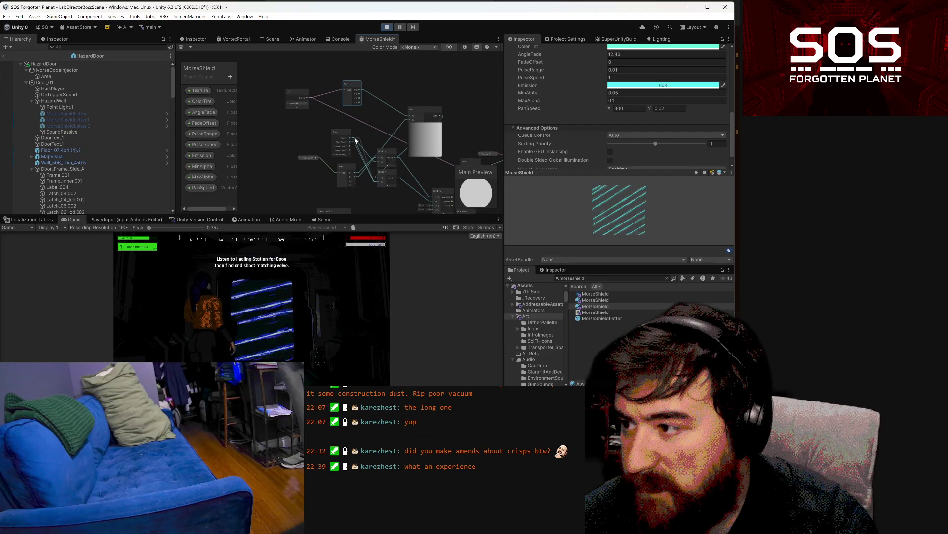
mouse_move(454, 116)
mouse_down()
mouse_move(421, 116)
mouse_move(389, 88)
mouse_up()
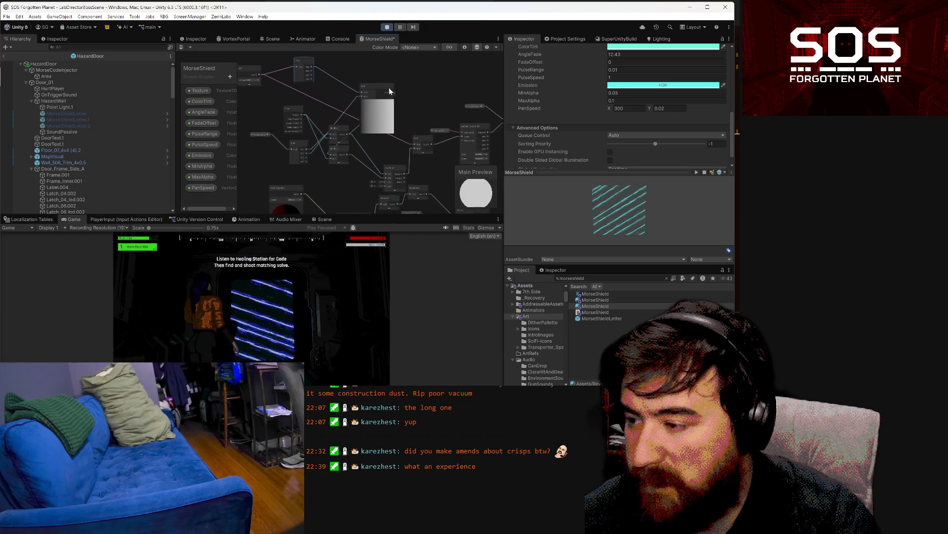
Step: Add a Sine node, wire an existing output into it, and collapse its preview
right_click(354, 164)
click(377, 167)
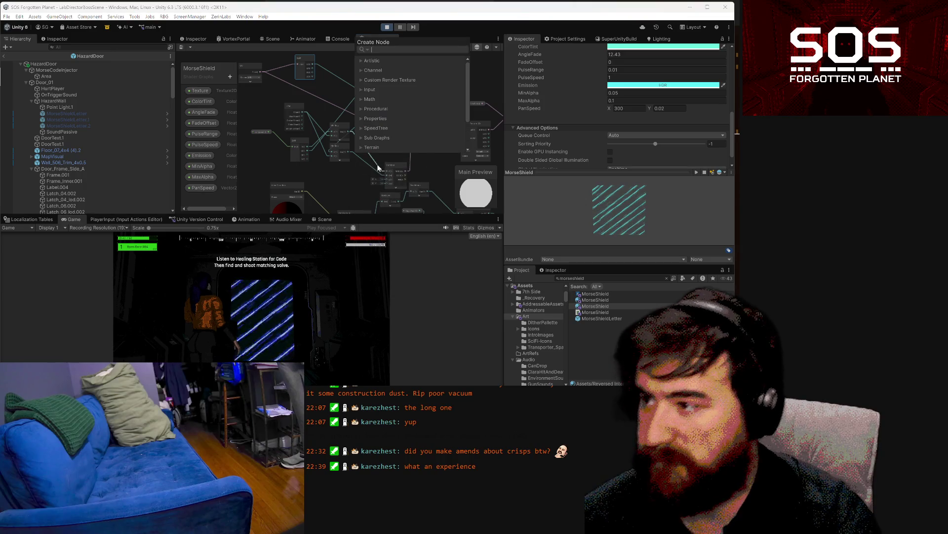
text(sin)
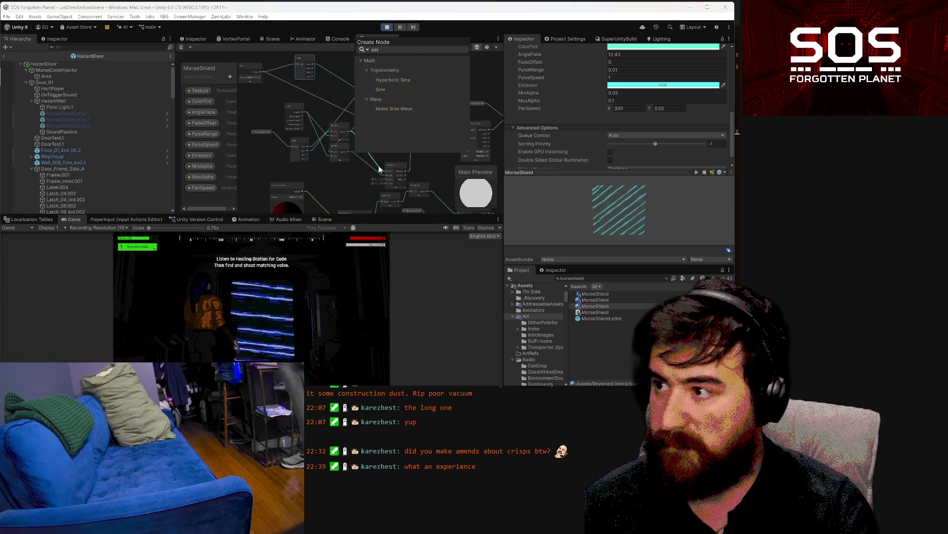
click(381, 89)
key(Return)
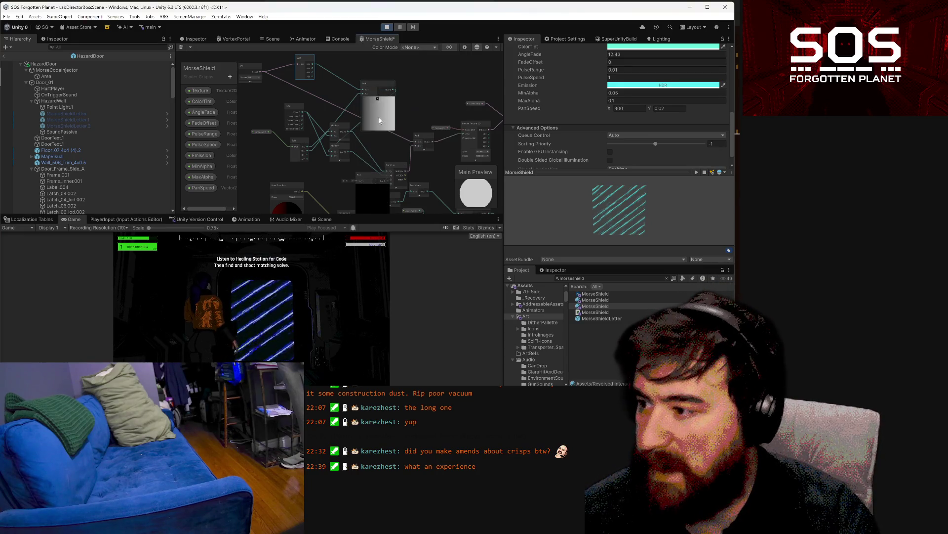
drag(359, 183, 349, 148)
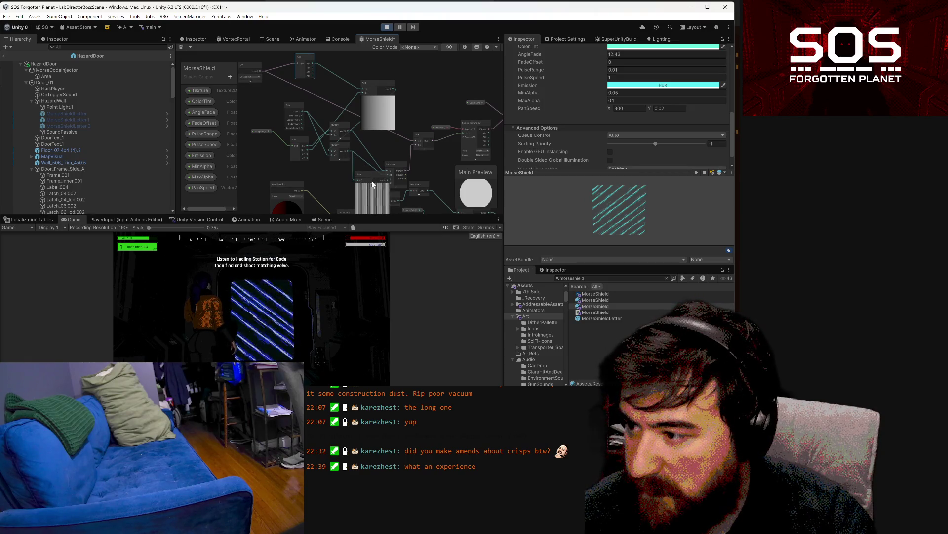
click(372, 185)
drag(366, 173, 348, 172)
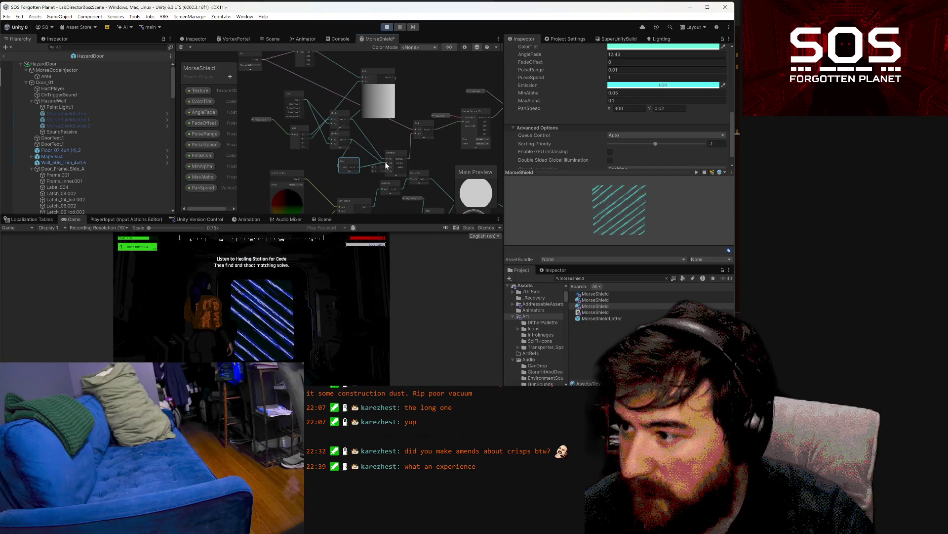
Step: Save and recompile the MorseShield graph twice, collapsing a node preview and panning the view
click(180, 48)
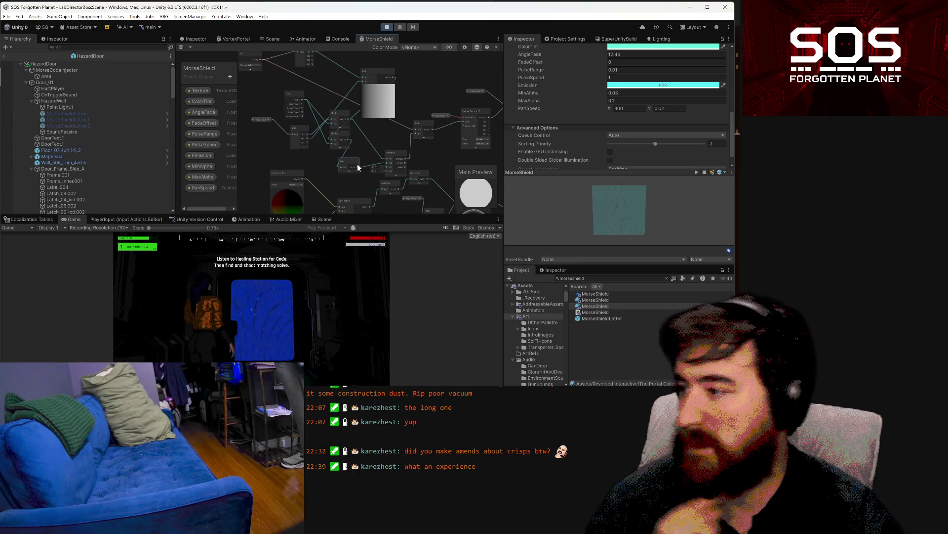
click(377, 87)
drag(404, 93, 423, 107)
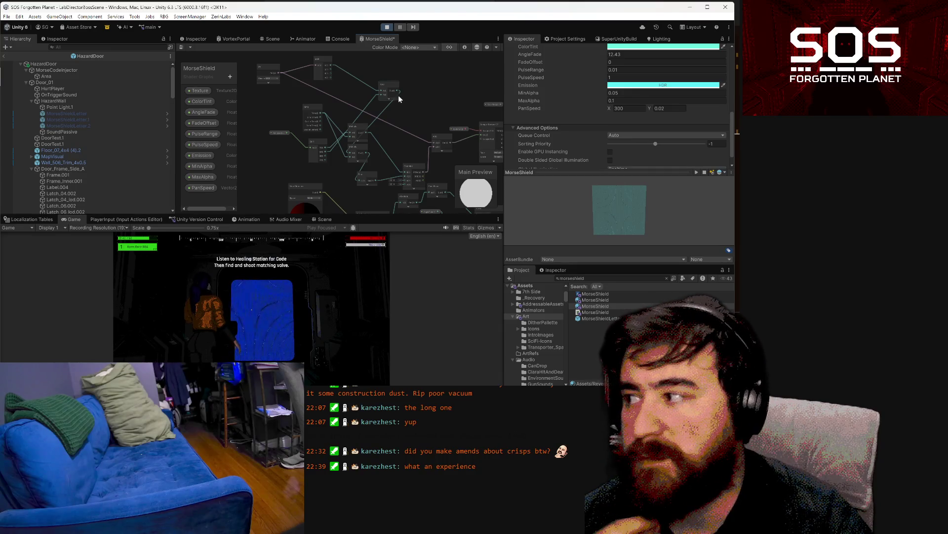
drag(414, 107, 415, 134)
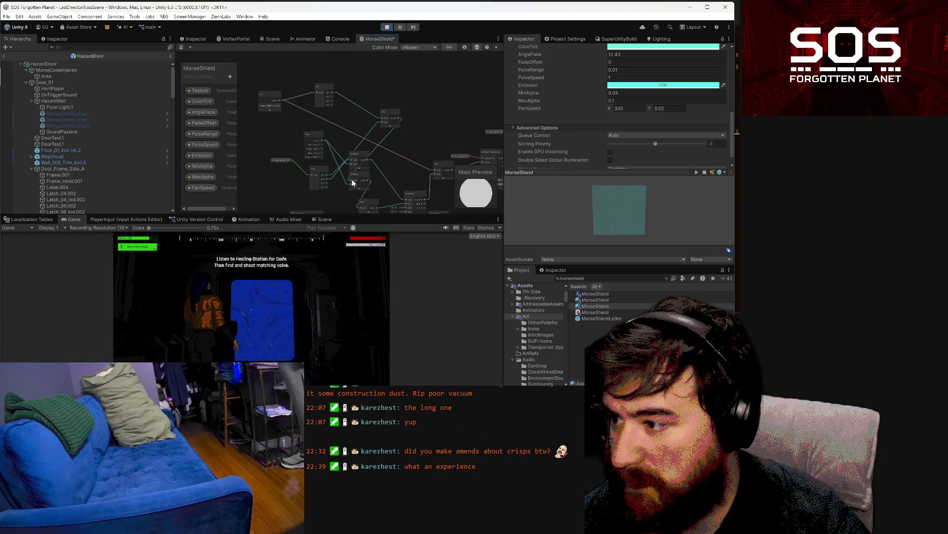
drag(328, 181, 327, 169)
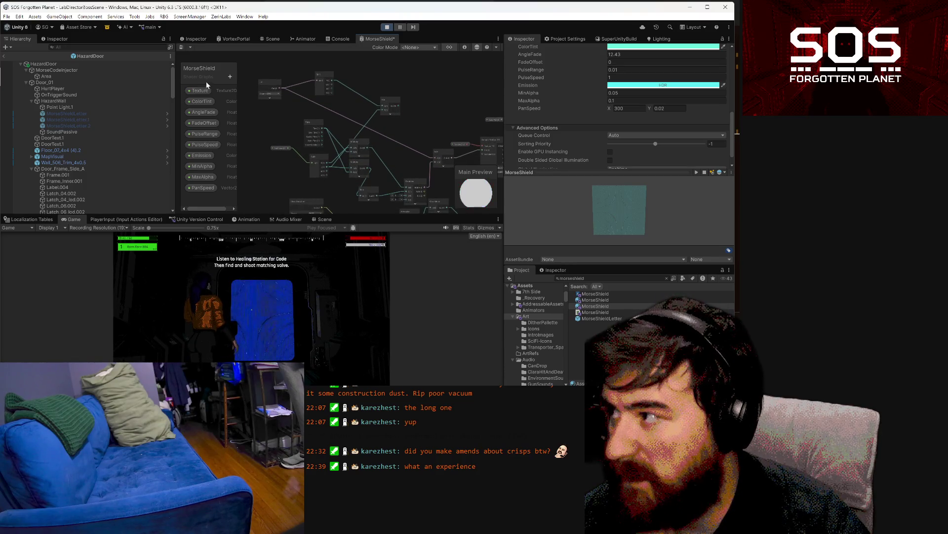
click(184, 46)
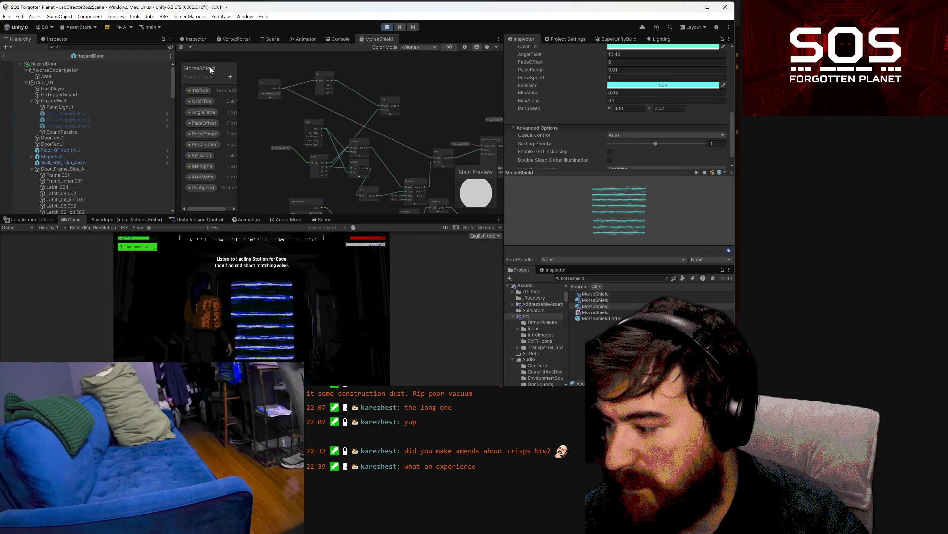
click(669, 108)
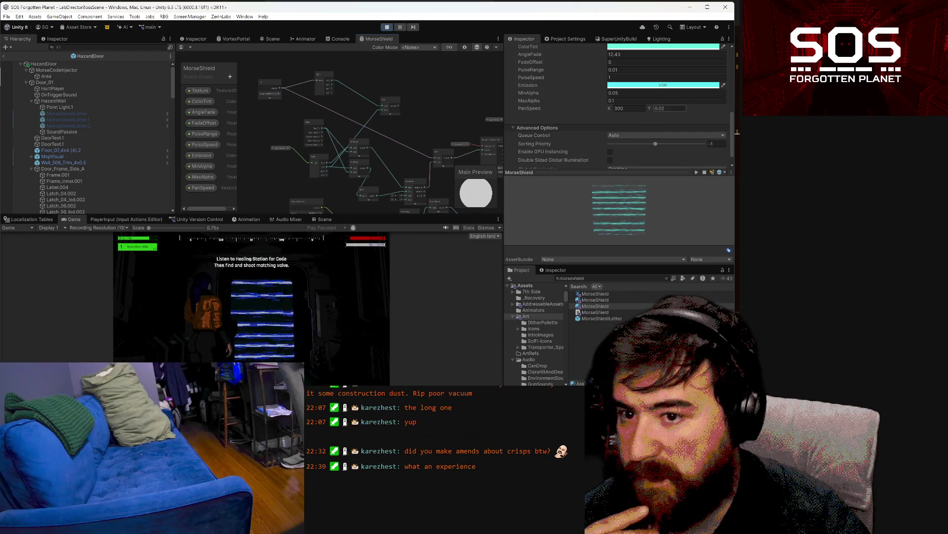
text(1)
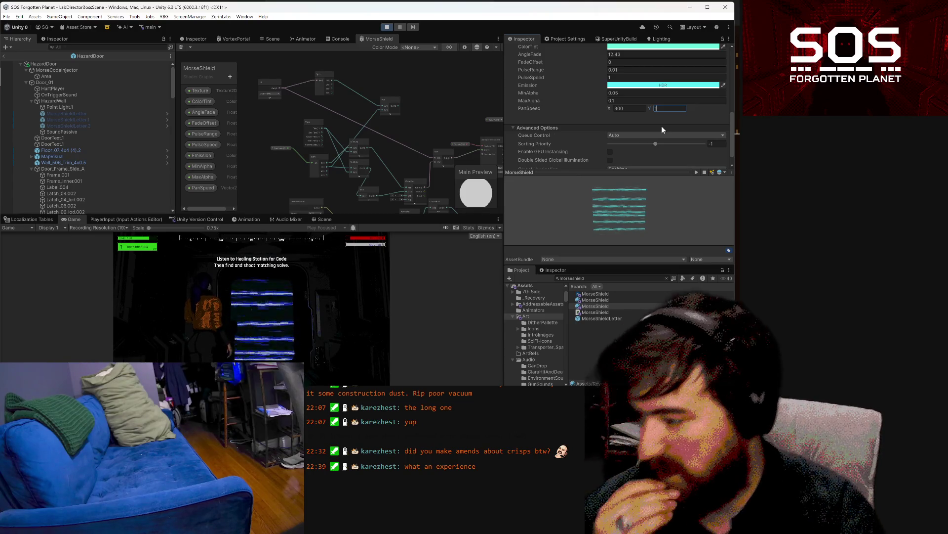
key(BackSpace)
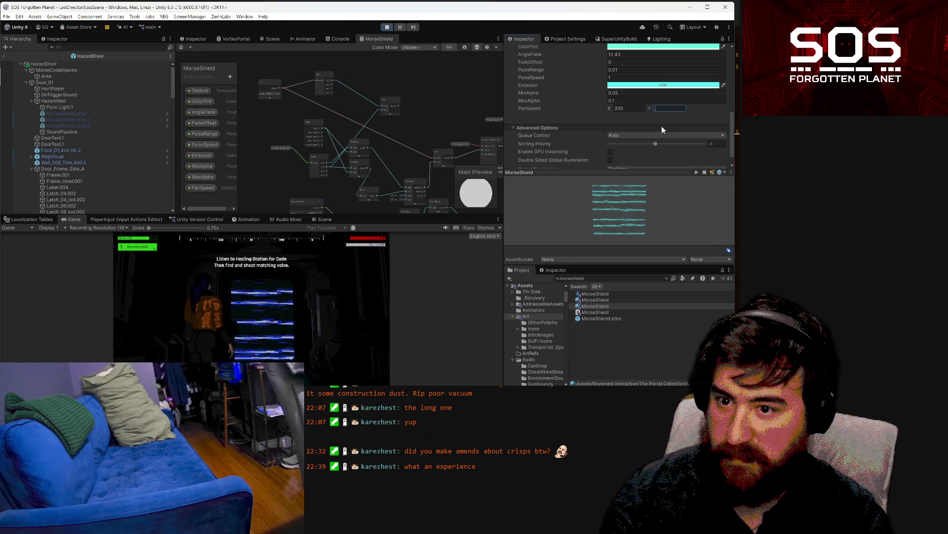
text(1)
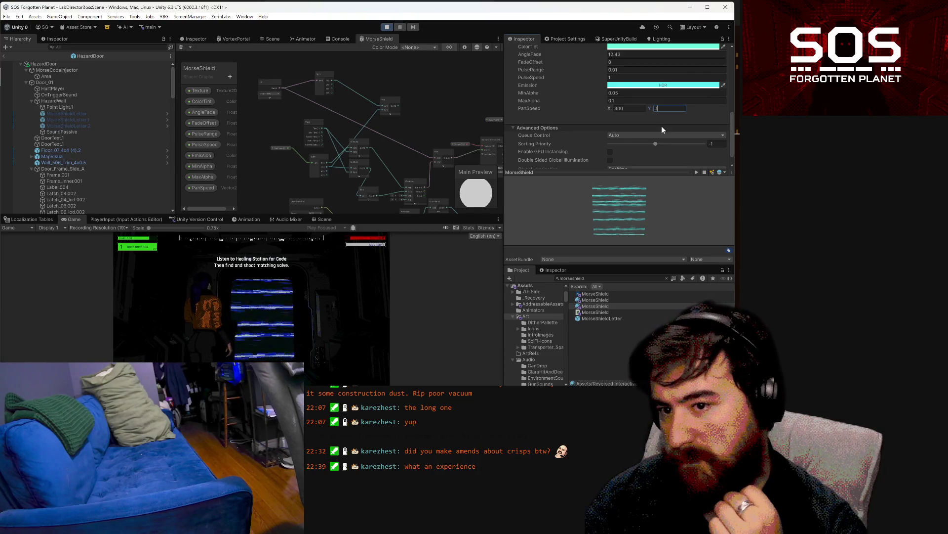
text(.)
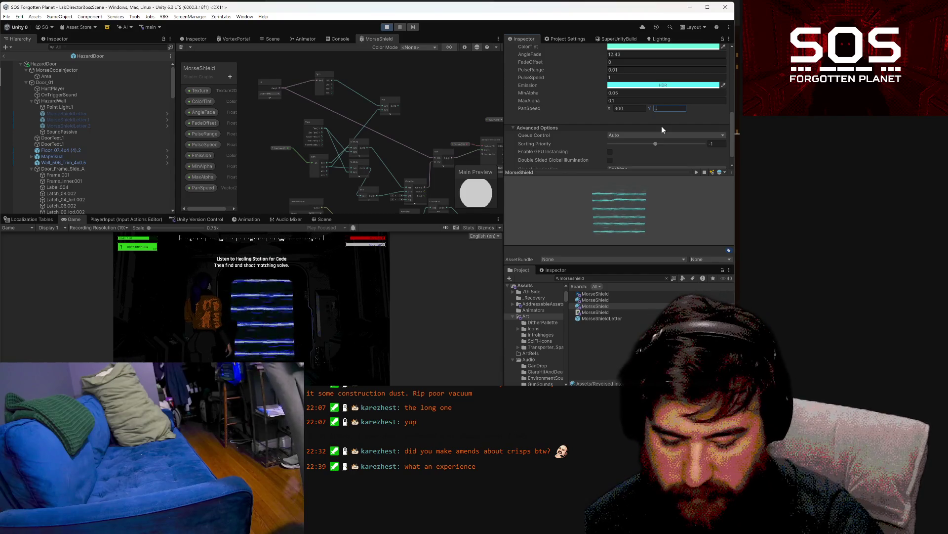
text(1)
key(Return)
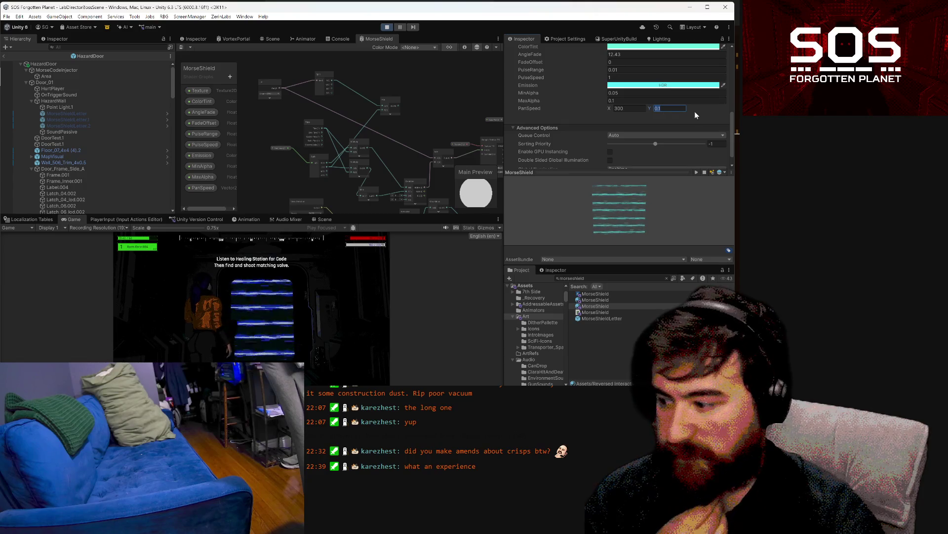
key(BackSpace)
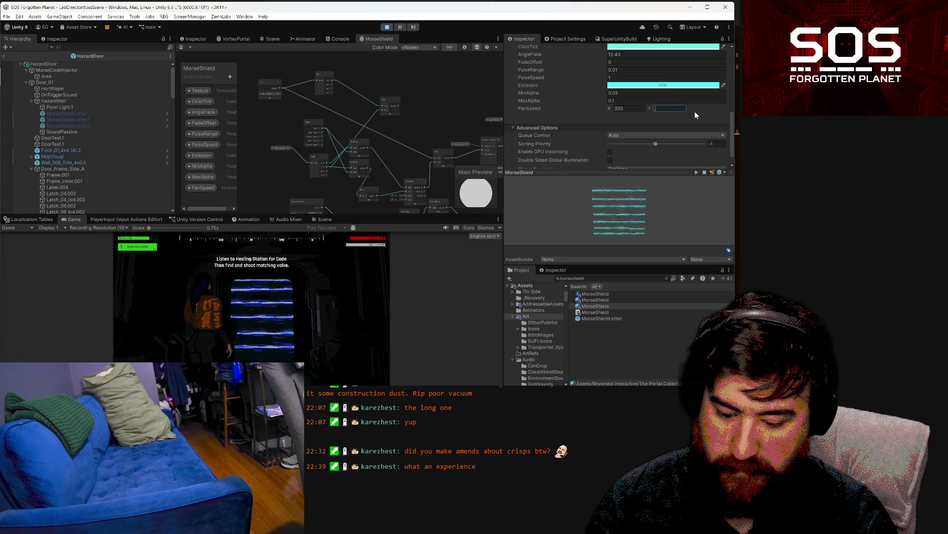
text(0.05)
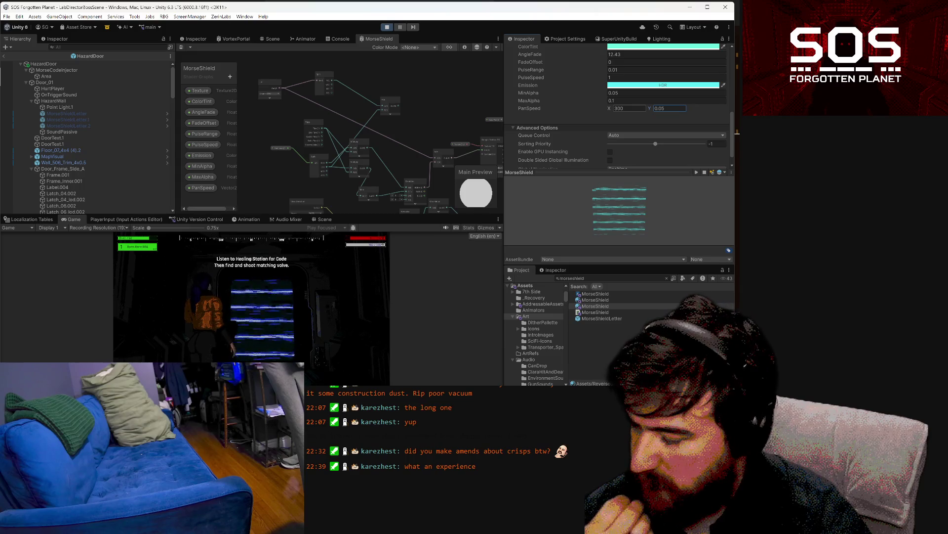
key(Return)
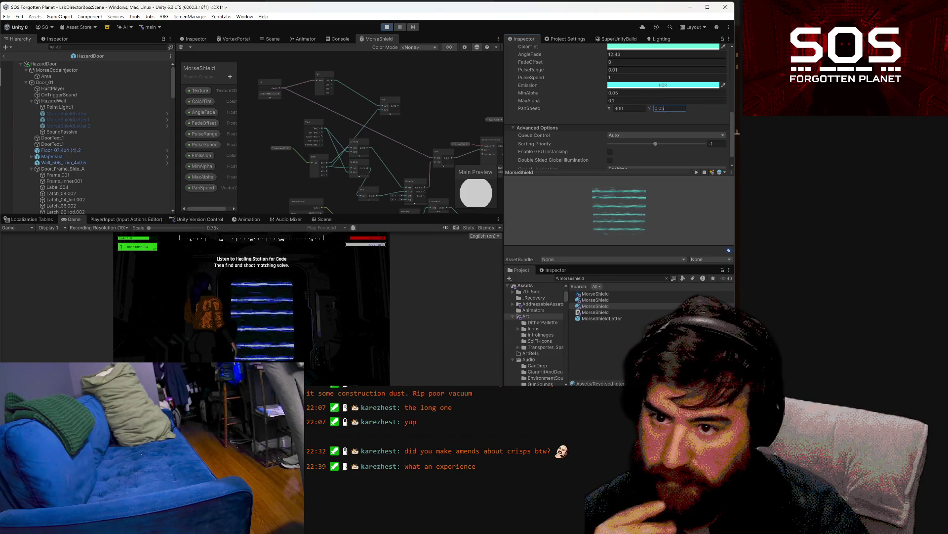
text(0.02)
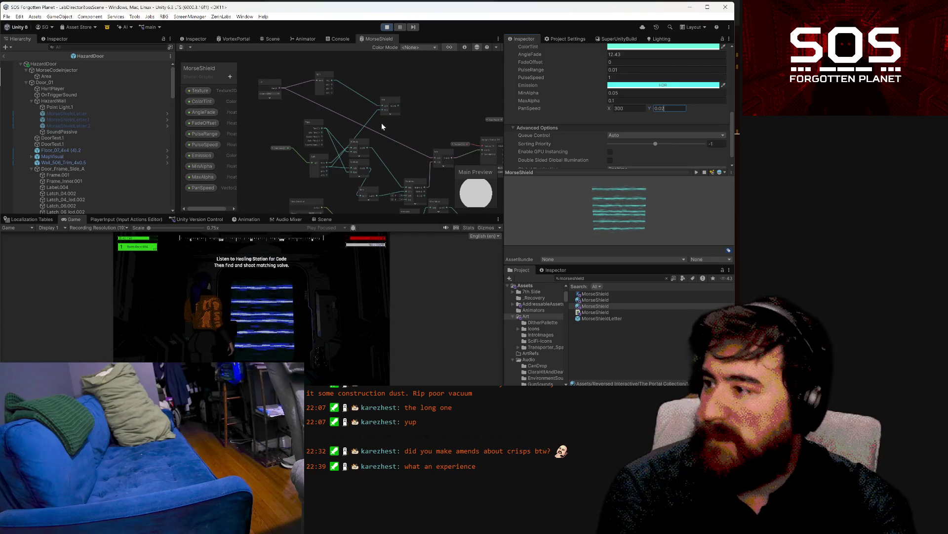
click(358, 163)
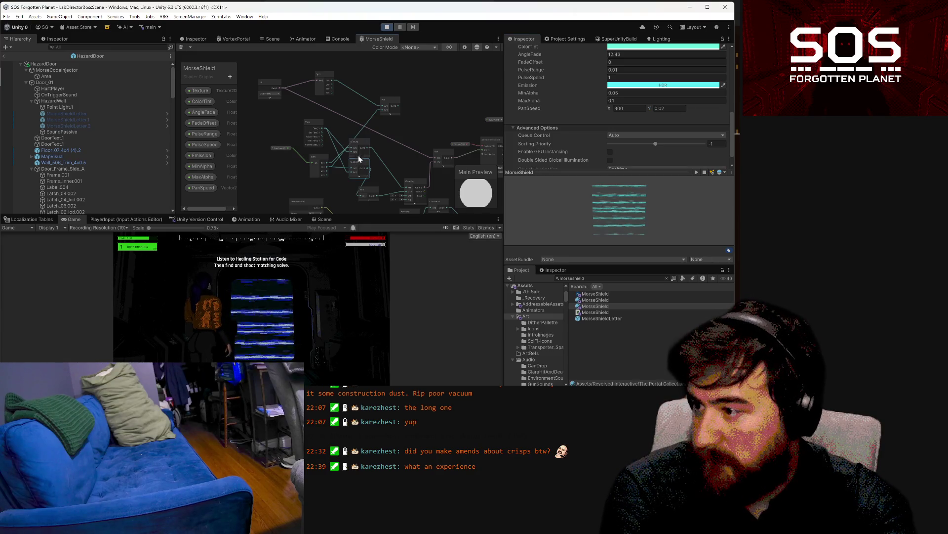
Step: Delete the upper group of nodes and move the Time and Multiply nodes up
click(205, 144)
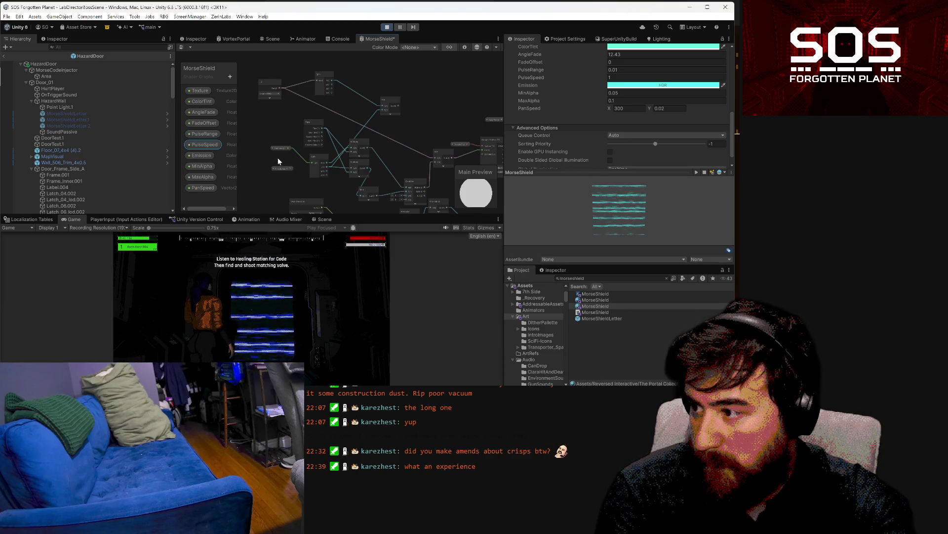
mouse_move(249, 52)
mouse_down()
mouse_move(446, 114)
mouse_move(434, 116)
mouse_up()
key(Delete)
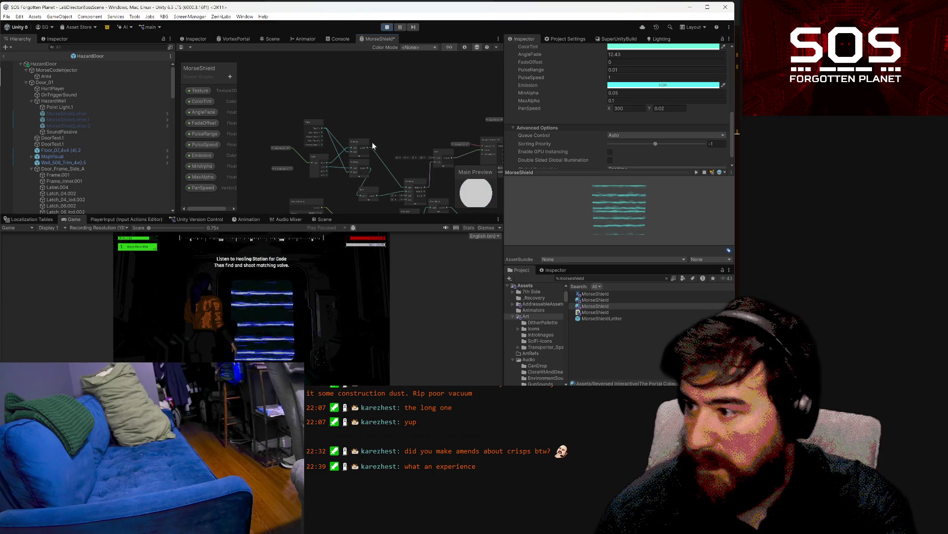
drag(314, 118, 300, 105)
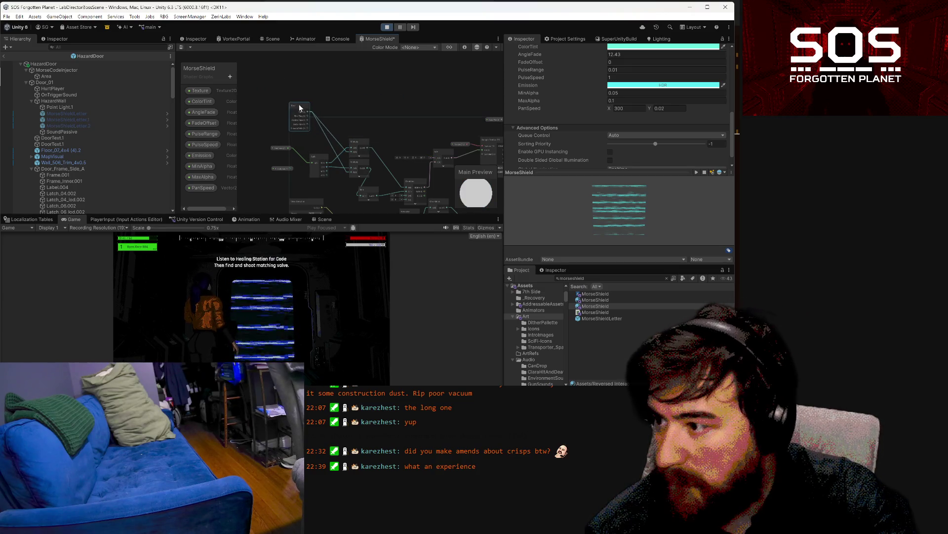
drag(357, 146, 356, 130)
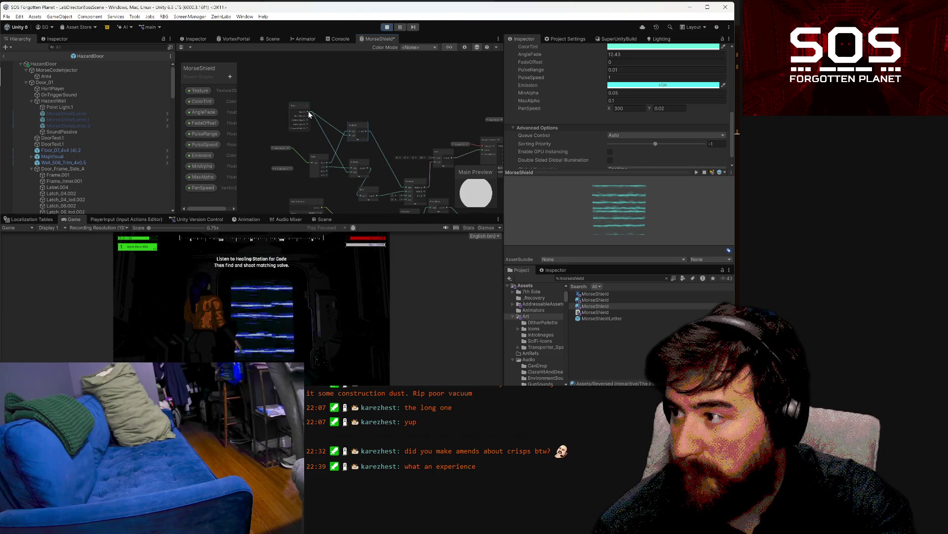
Step: Remove the Split-to-upper-Multiply link and wire Split into the lower Multiply node
click(333, 162)
key(Delete)
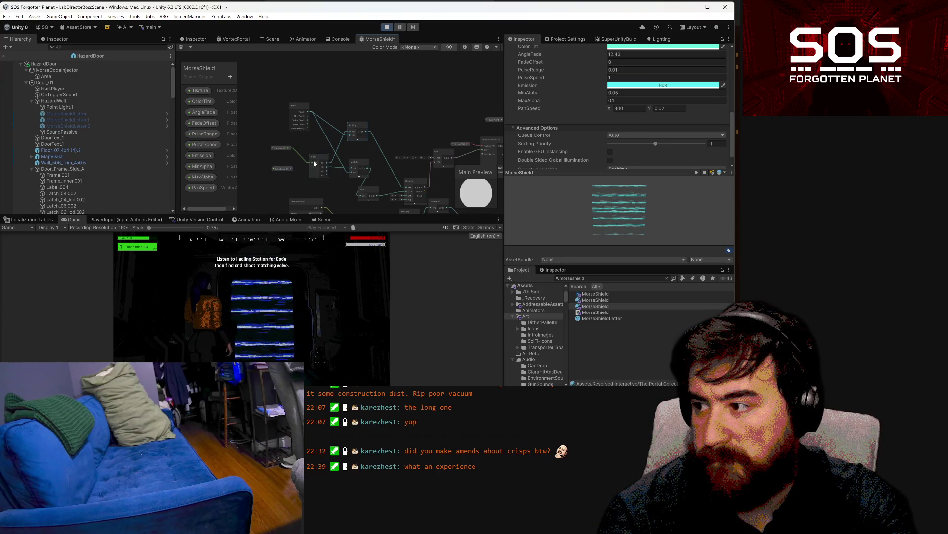
drag(315, 162, 305, 147)
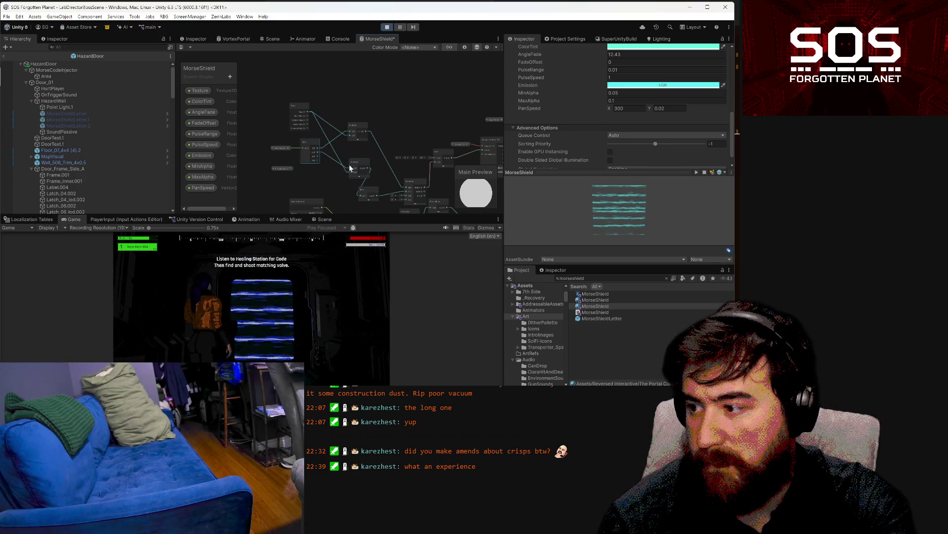
click(275, 146)
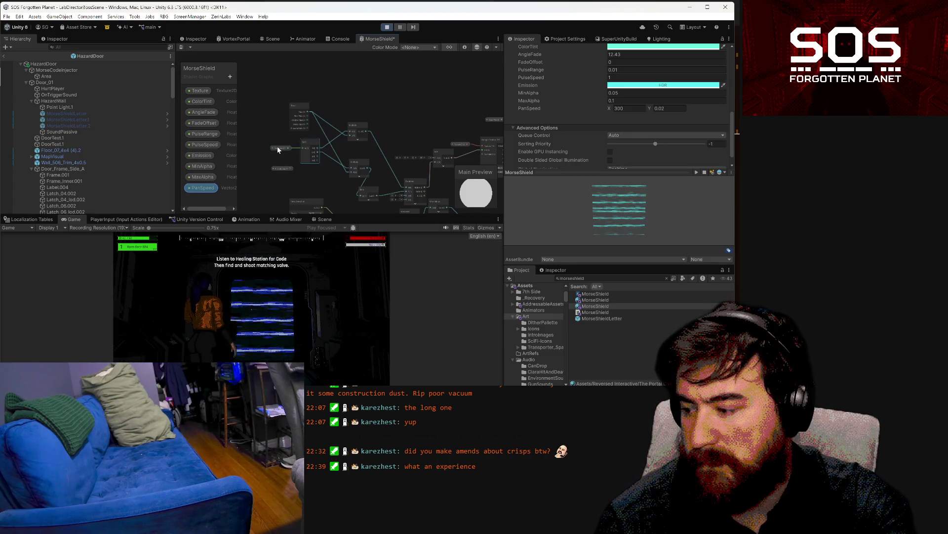
click(302, 154)
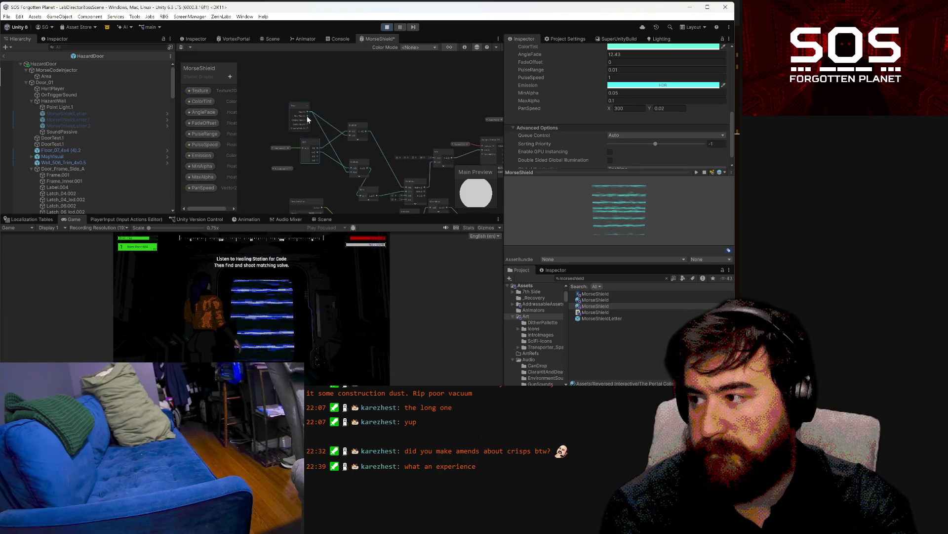
drag(339, 167, 351, 171)
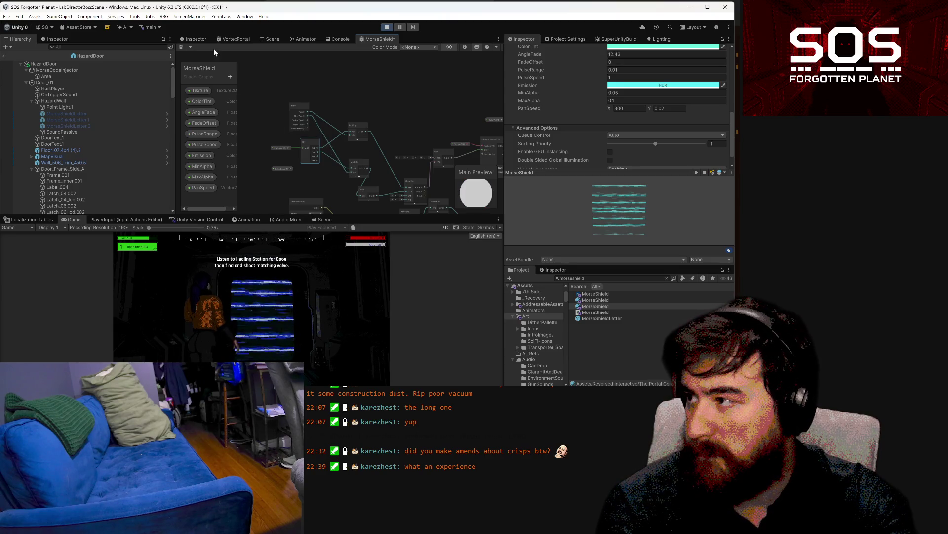
Step: Save the graph and set the material's PanSpeed Y to 1
click(181, 47)
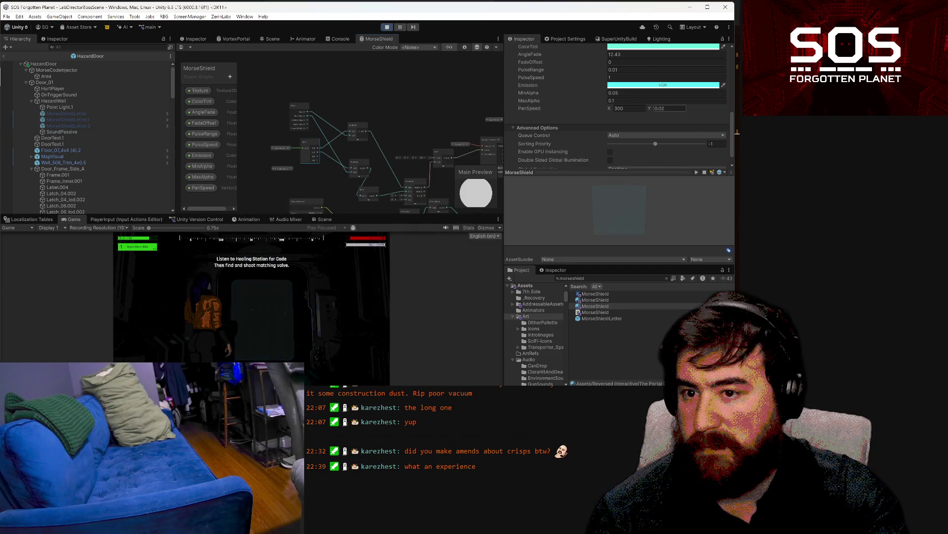
text(1)
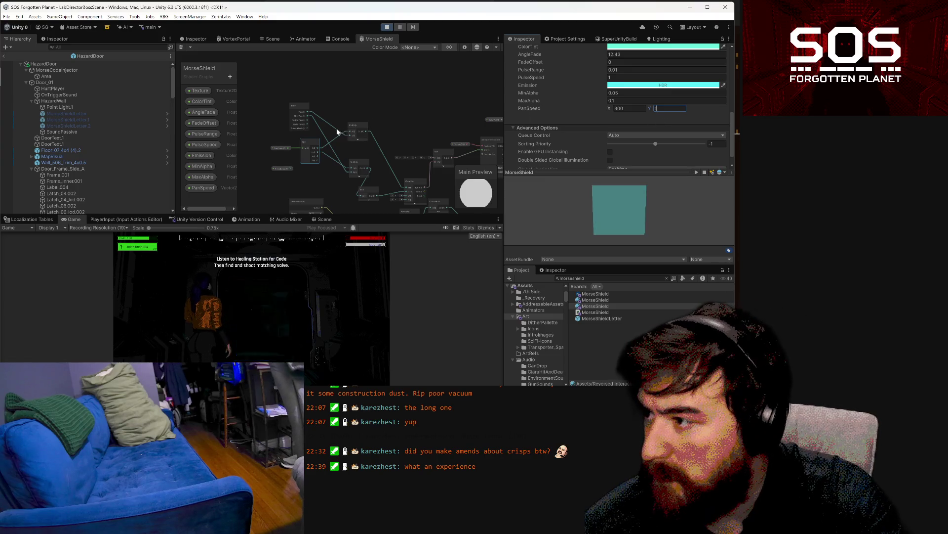
scroll(340, 126, up, 3)
scroll(385, 158, down, 2)
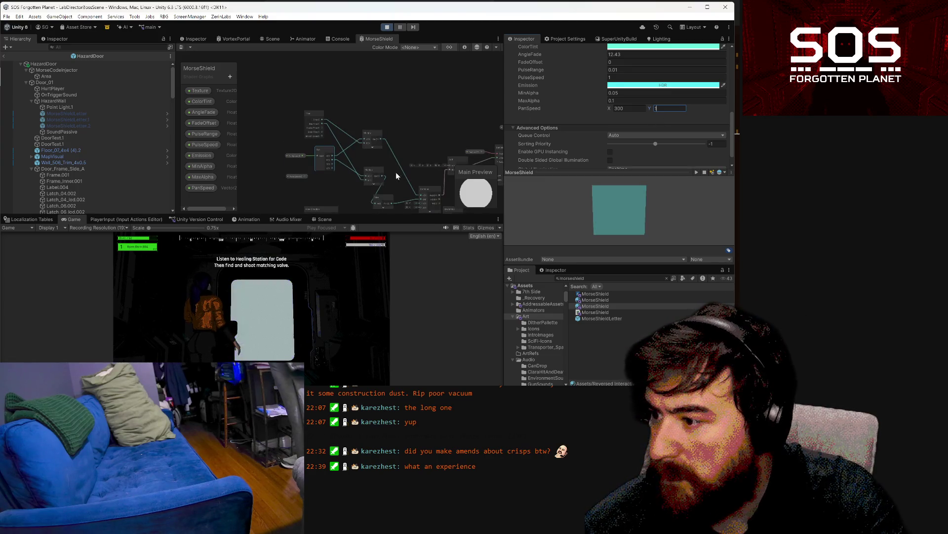
click(377, 197)
Step: Save the MorseShield graph again to recompile it
scroll(395, 182, down, 2)
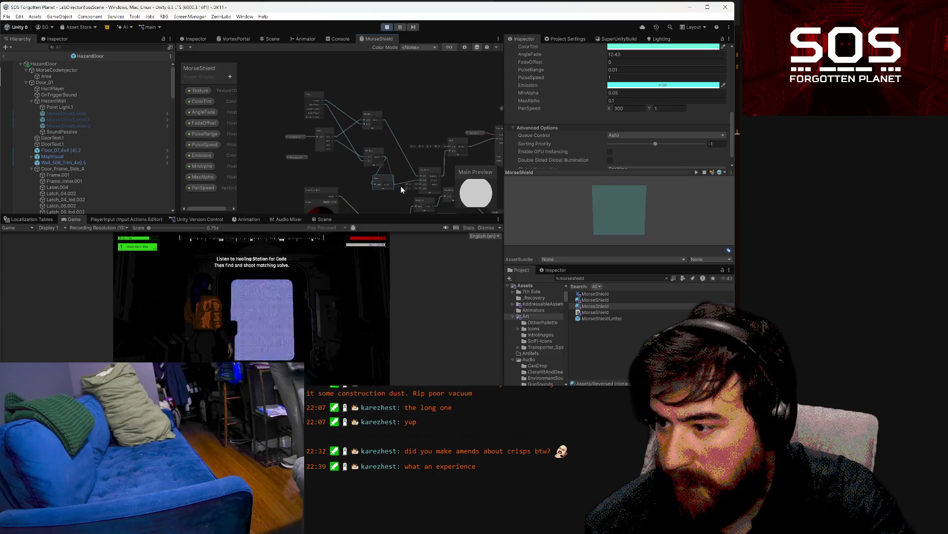
scroll(401, 186, down, 2)
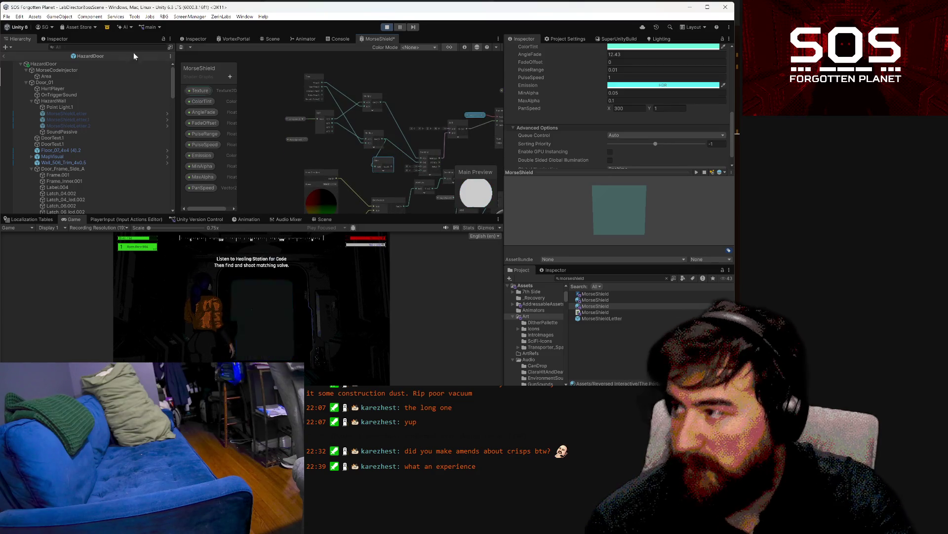
click(182, 48)
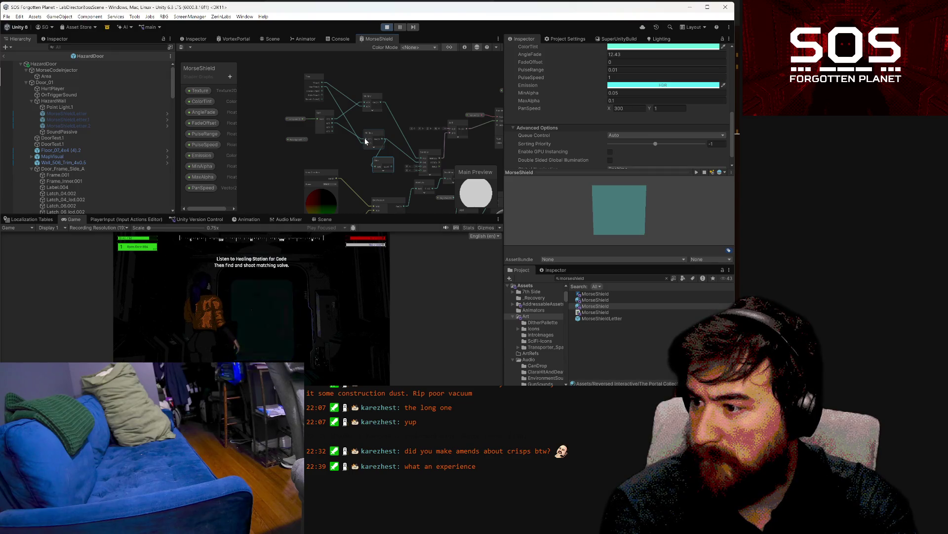
drag(466, 143, 427, 147)
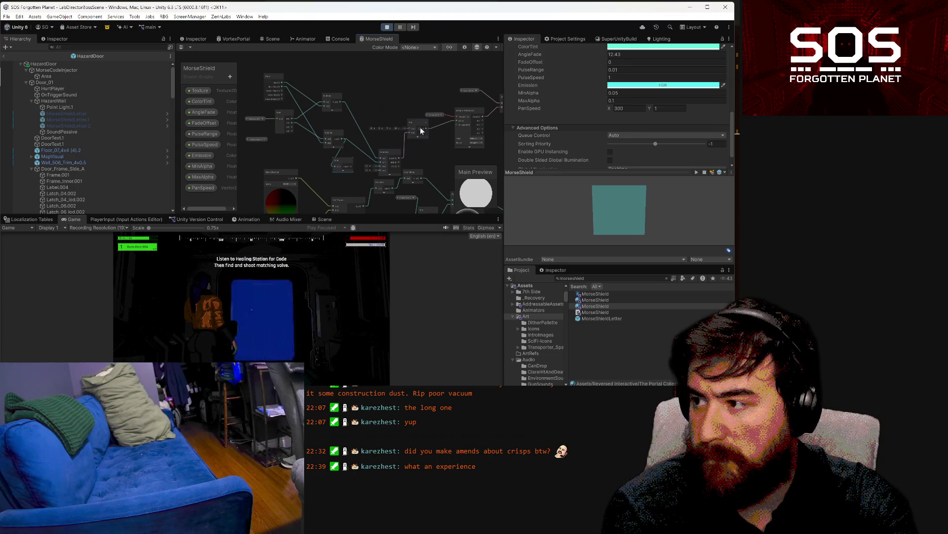
Step: Add a UV node to the graph through node search, then delete it again
right_click(385, 106)
click(401, 112)
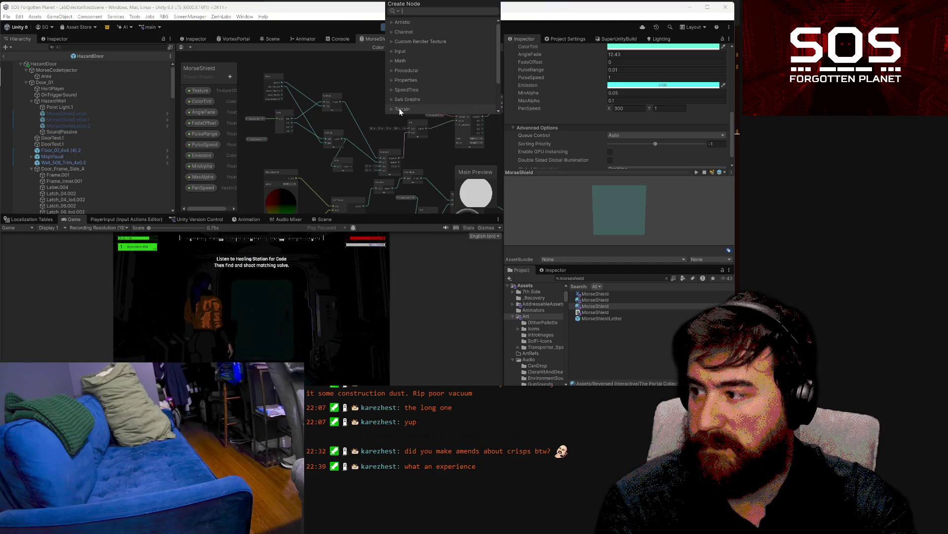
text(uv)
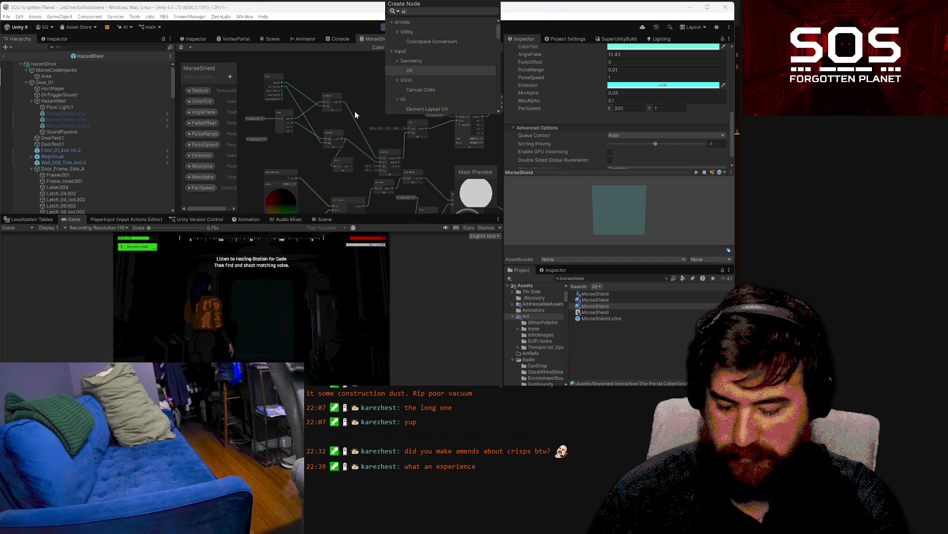
key(Return)
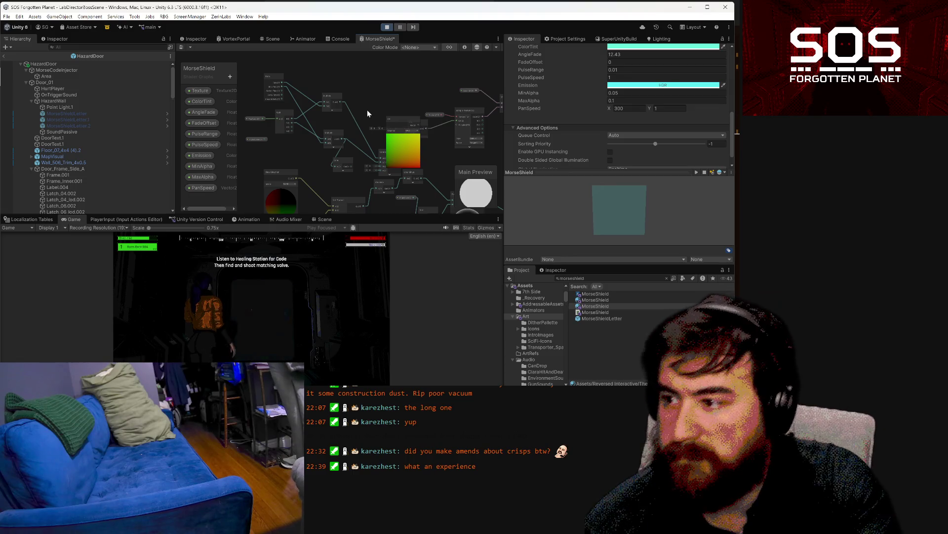
key(Delete)
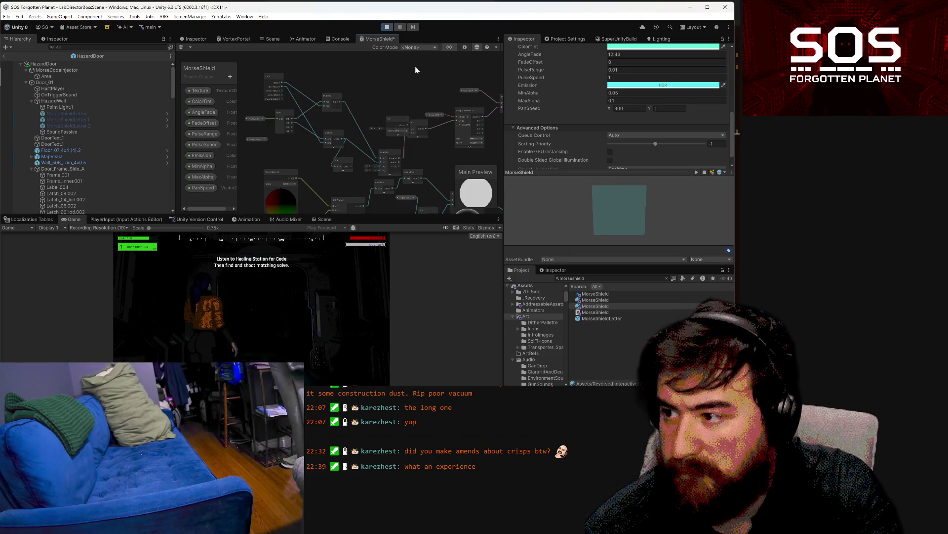
Step: Reposition a node, save the graph, and adjust a node connection
mouse_move(392, 119)
mouse_down()
mouse_move(382, 105)
mouse_move(410, 129)
mouse_up()
click(181, 47)
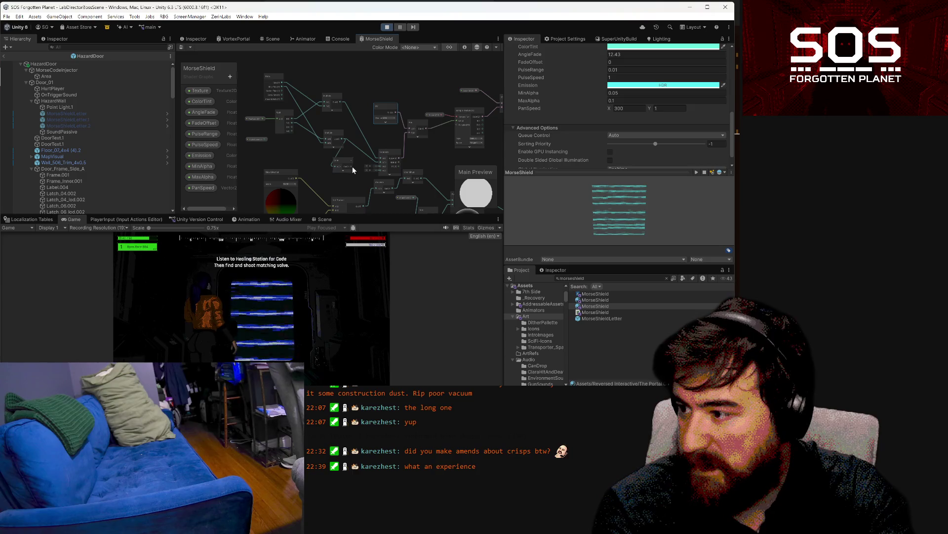
drag(383, 164, 381, 162)
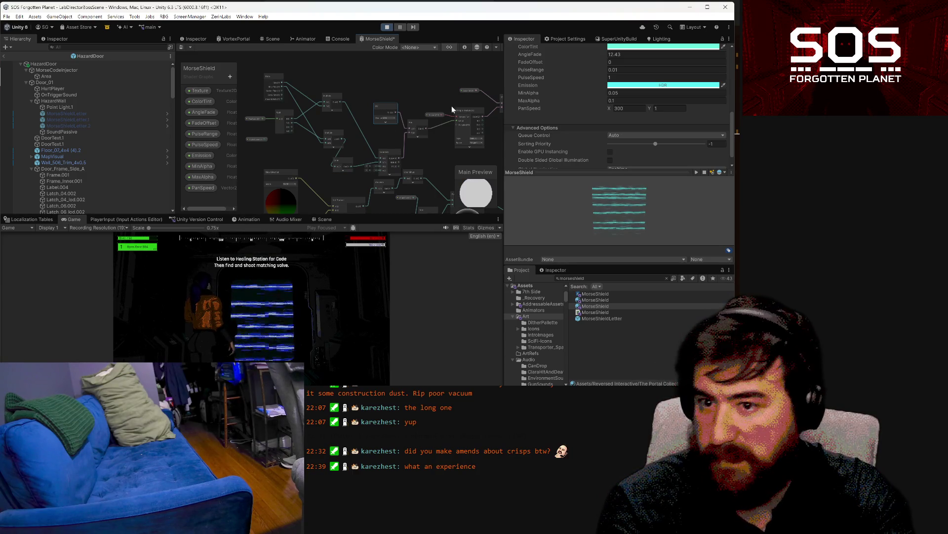
click(671, 109)
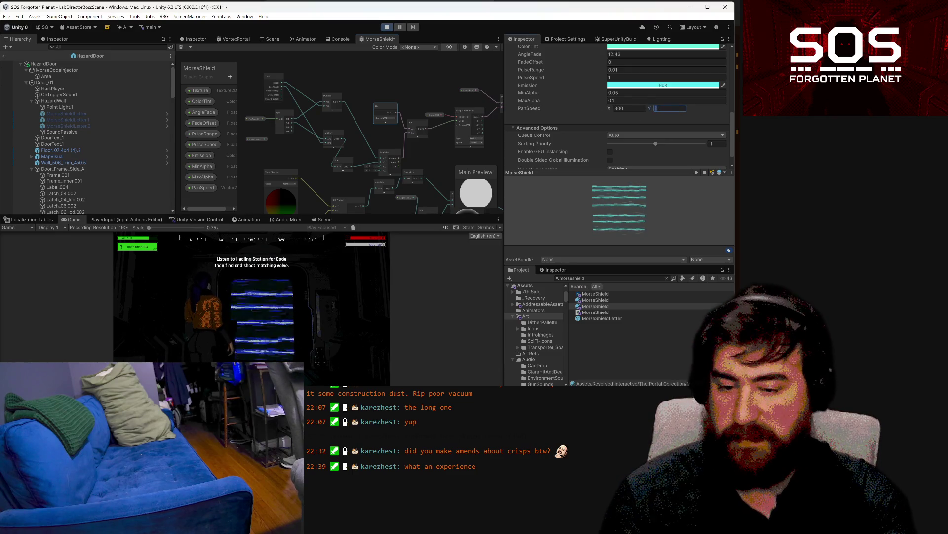
Step: Change the material's PanSpeed Y to 0.04 and recompile the shader
text(.2)
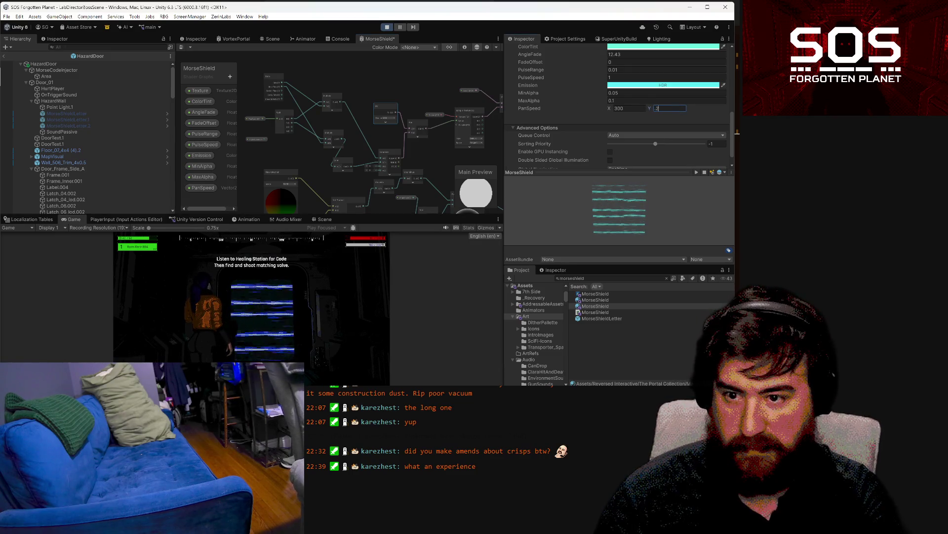
key(BackSpace)
key(BackSpace)
text(0.04)
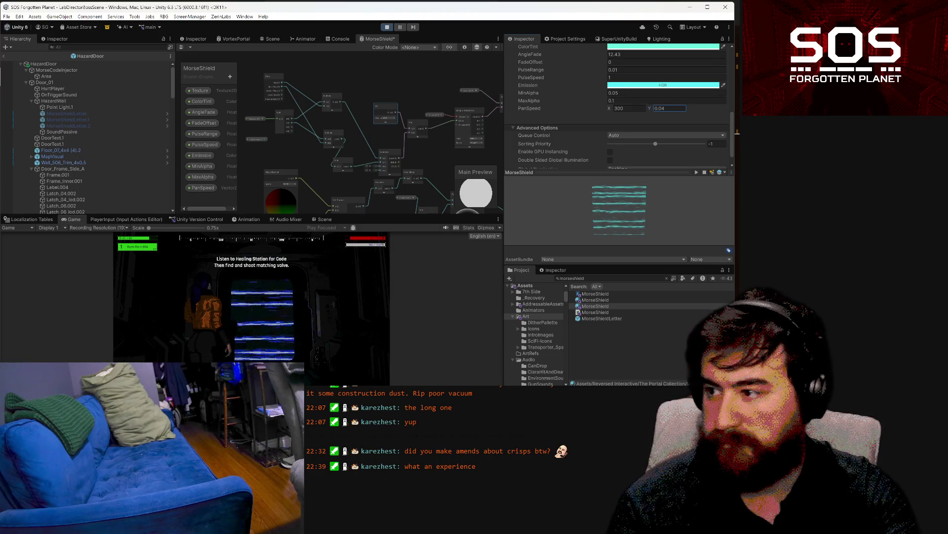
click(181, 46)
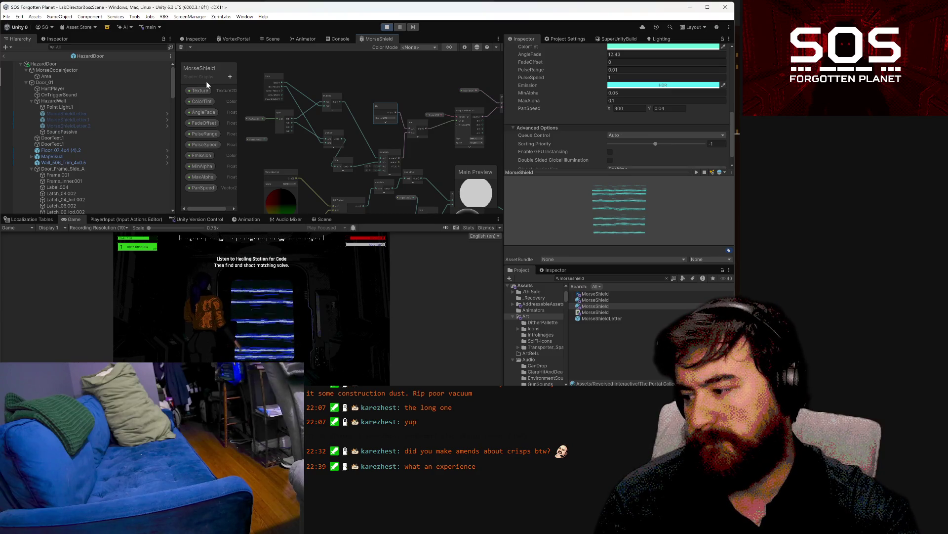
scroll(340, 164, up, 2)
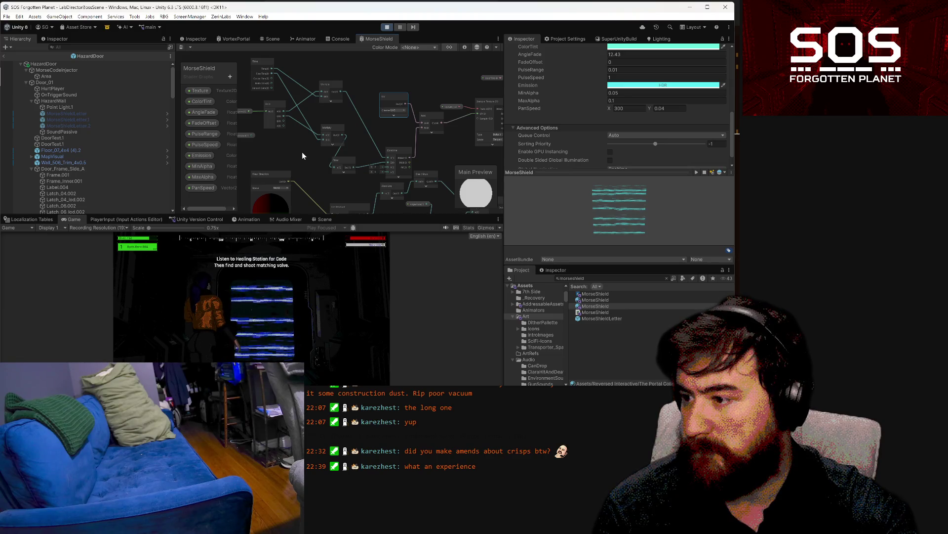
Step: Drag PulseRange into the graph, wire Time into a Multiply input, and move PanSpeed up
mouse_move(307, 153)
mouse_down()
mouse_move(345, 164)
mouse_move(365, 139)
mouse_move(353, 133)
mouse_up()
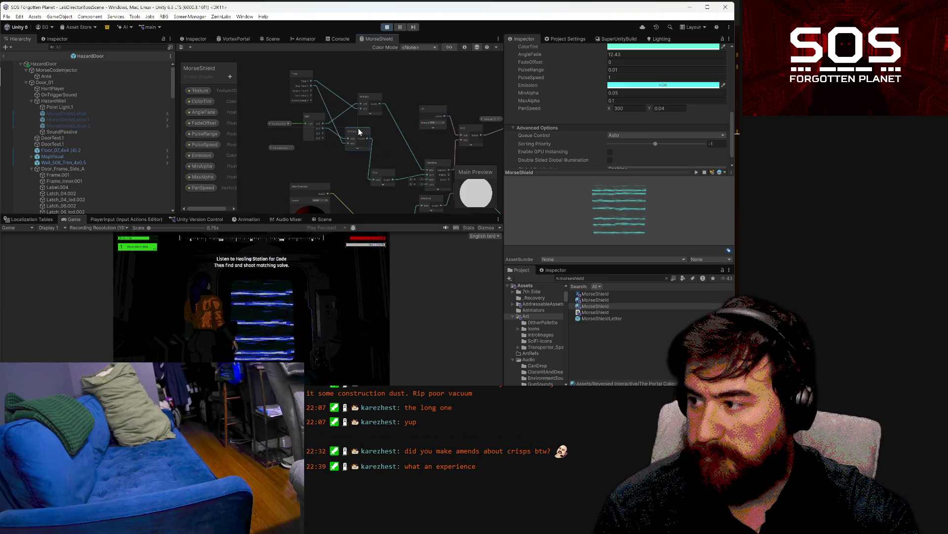
drag(216, 133, 353, 179)
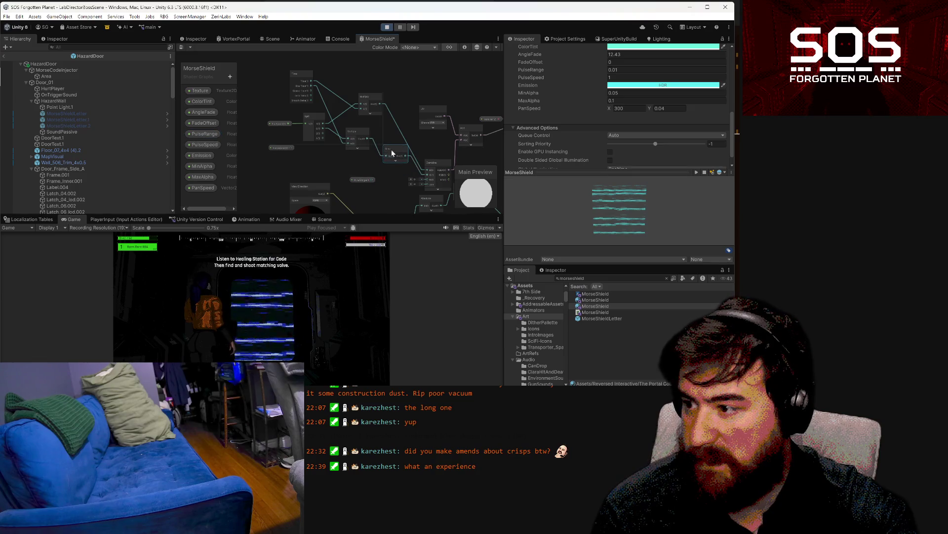
drag(312, 83, 345, 144)
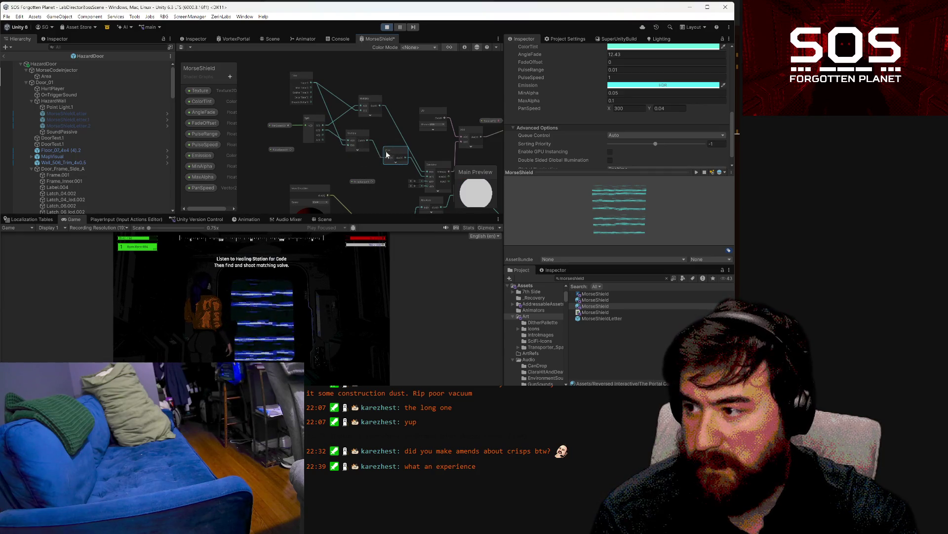
drag(281, 127, 306, 120)
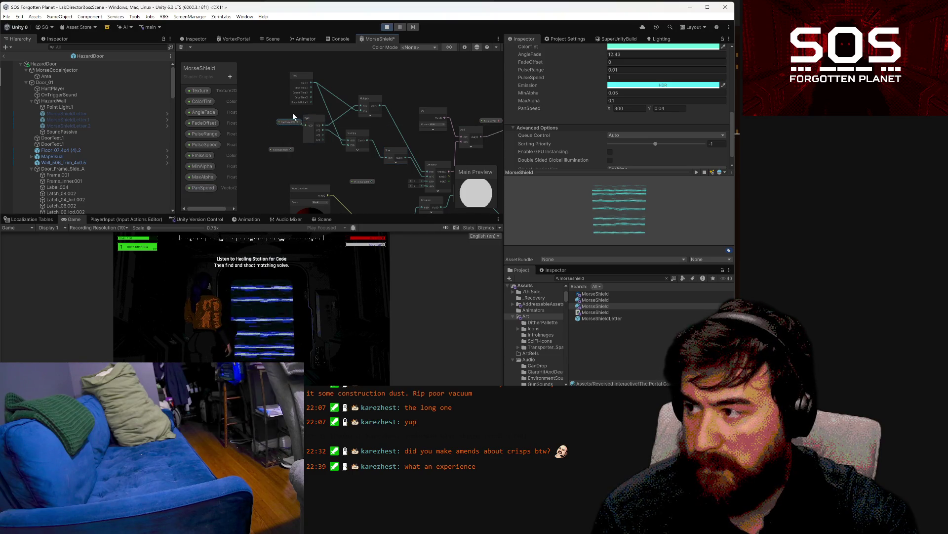
Step: Shift the Split, Multiply and Sine nodes to the left
click(306, 122)
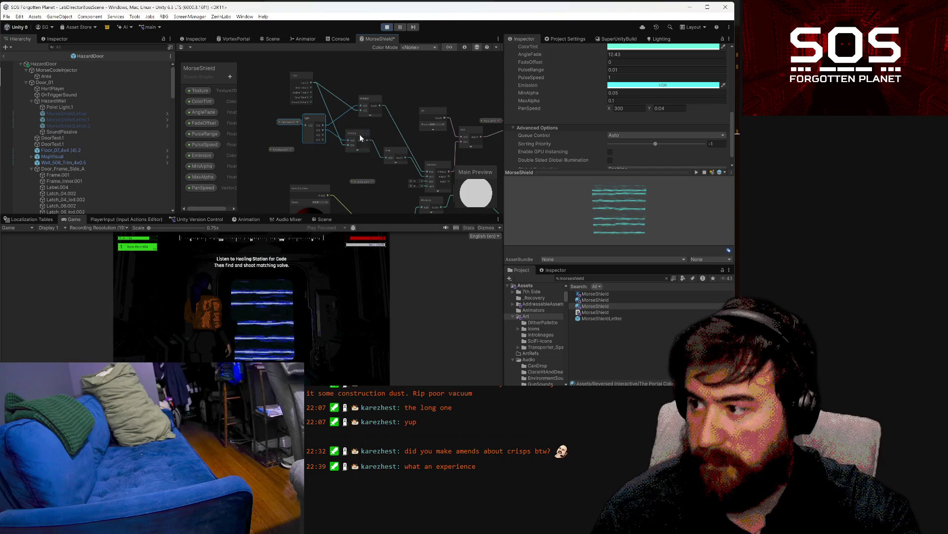
drag(393, 149, 349, 145)
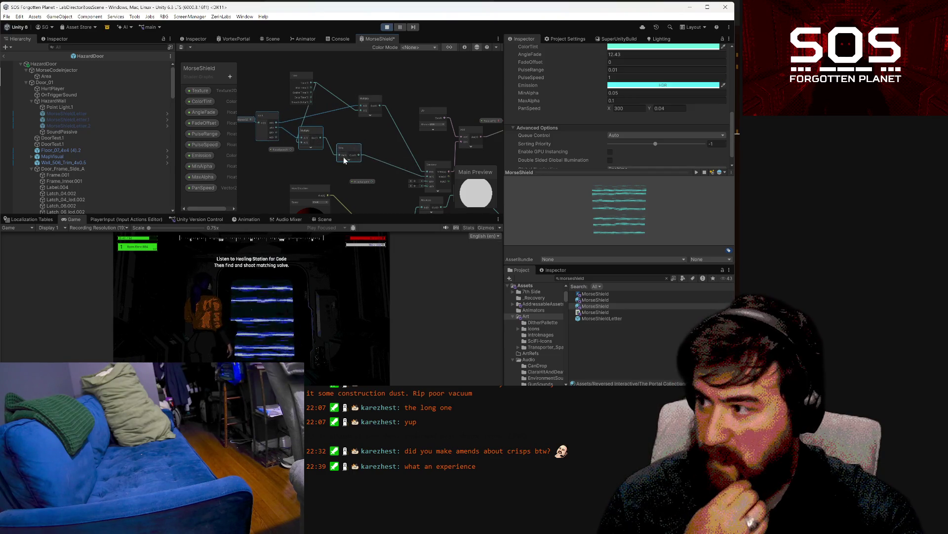
right_click(378, 142)
Step: Add a Multiply node, wire PulseSpeed into its B input, and save the graph
click(393, 145)
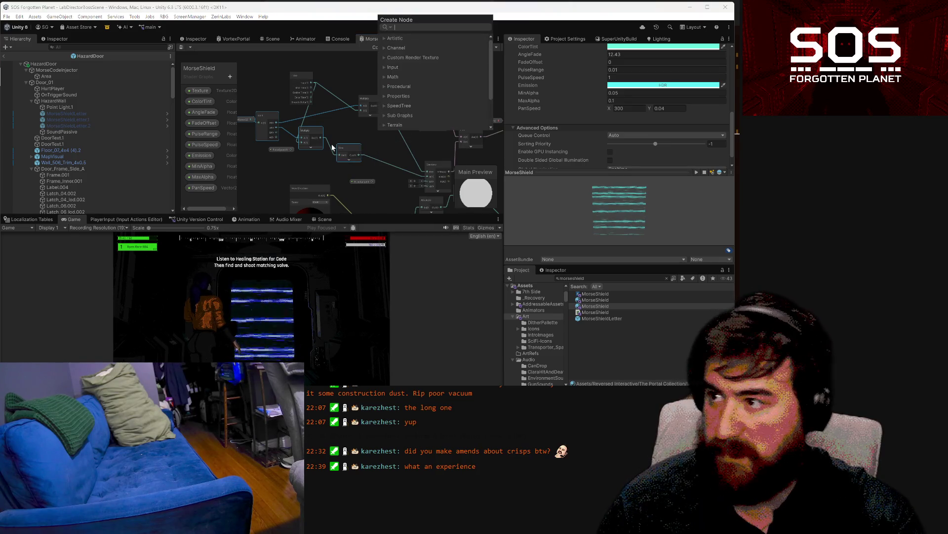
text(mul)
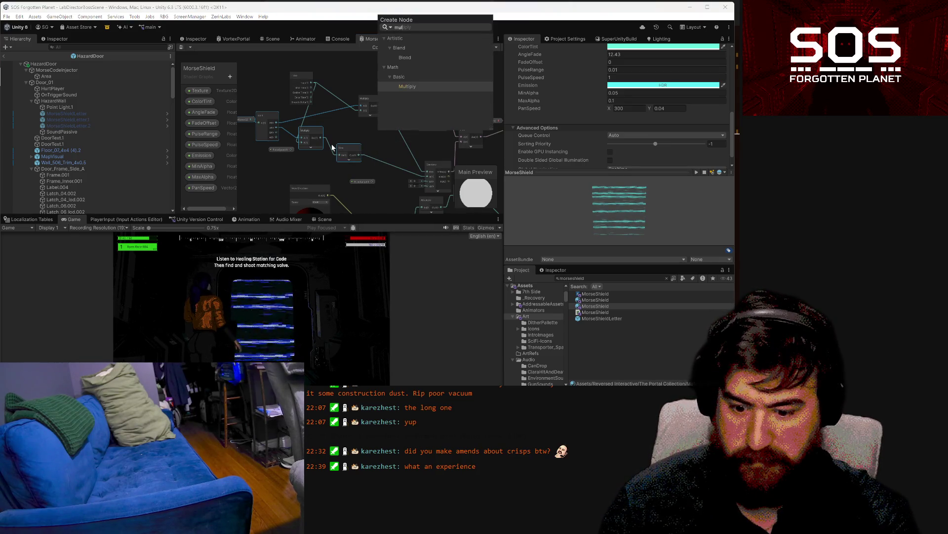
key(Return)
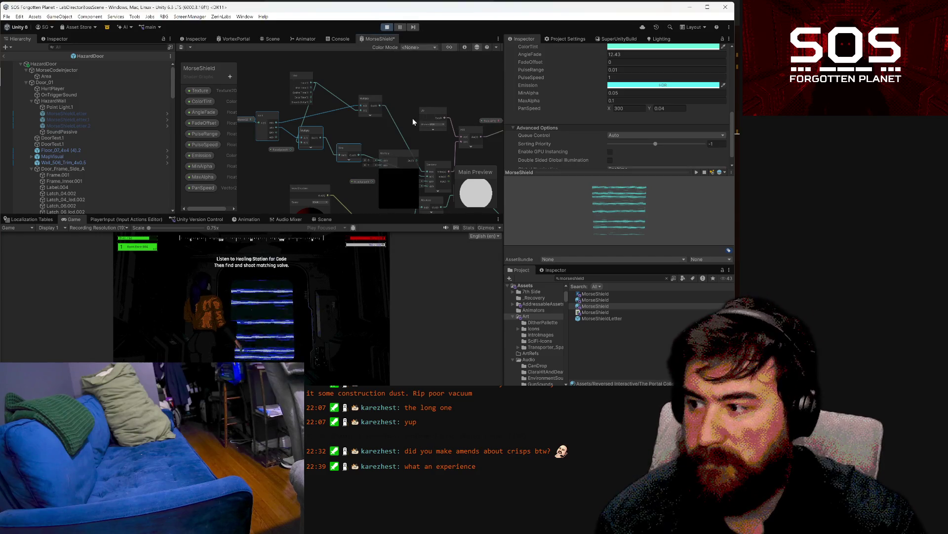
mouse_move(374, 181)
mouse_down()
mouse_move(385, 166)
mouse_move(375, 155)
mouse_move(427, 174)
mouse_up()
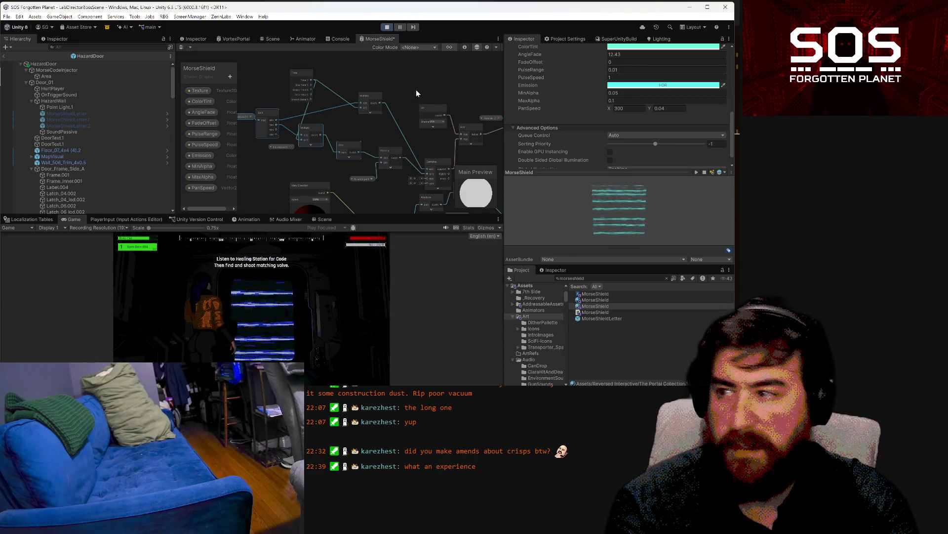
click(182, 48)
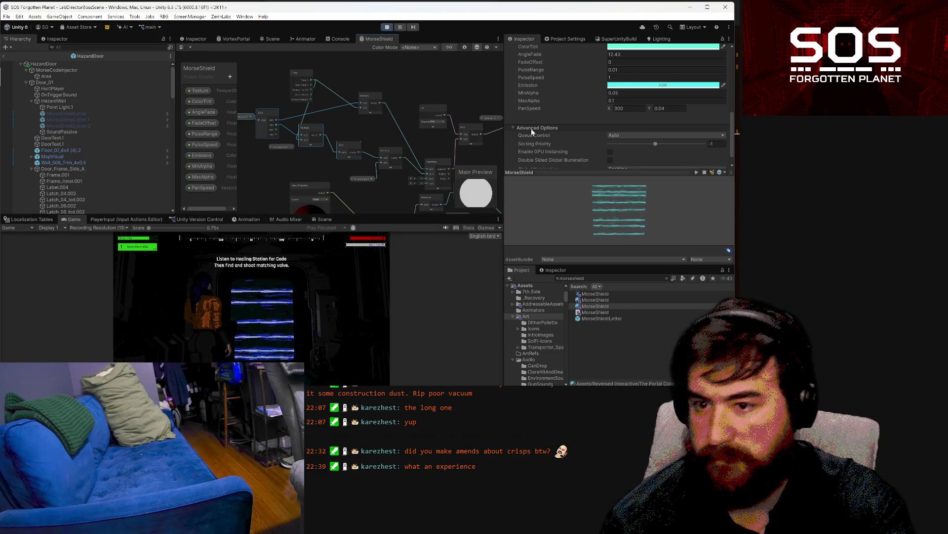
Step: Change the material's PanSpeed Y from 0.04 to 3, then walk the player toward the shield door
click(657, 109)
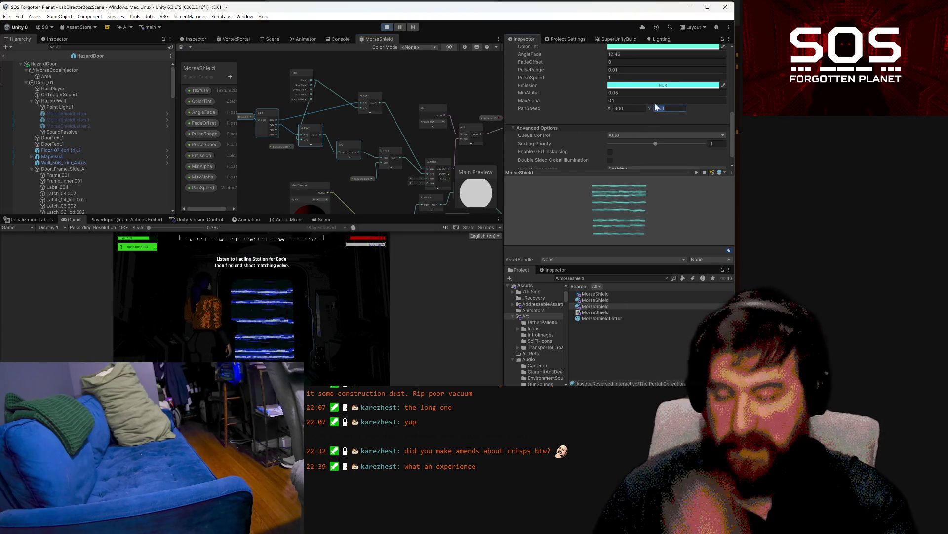
key(BackSpace)
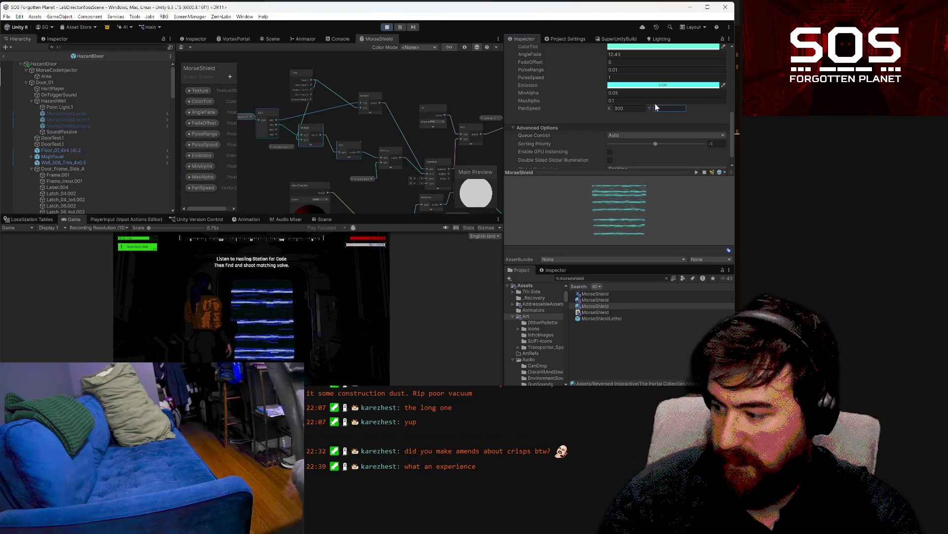
text(2)
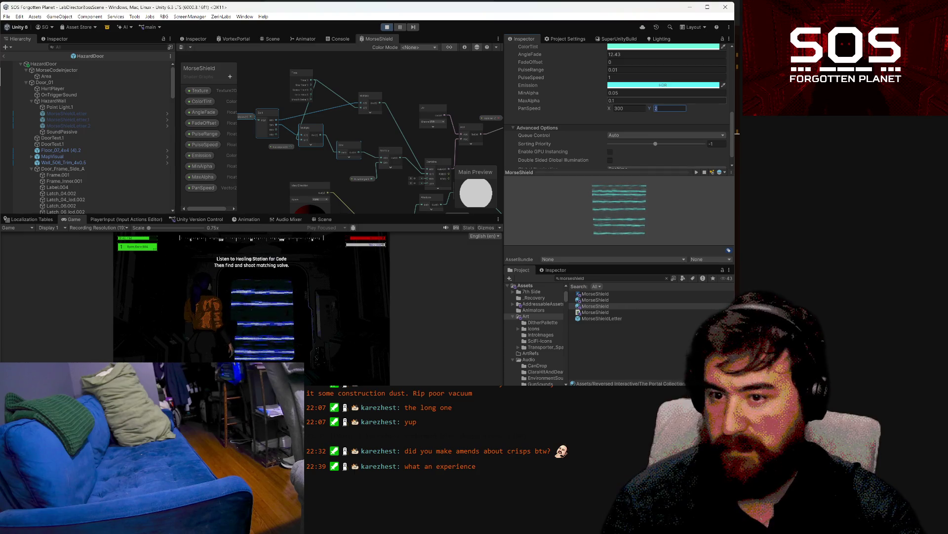
text(10)
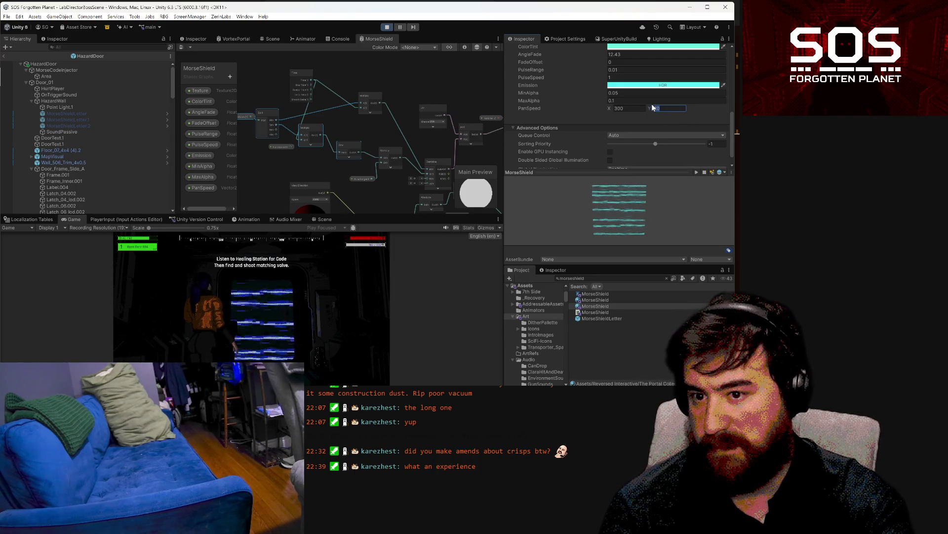
key(ctrl+a)
text(3)
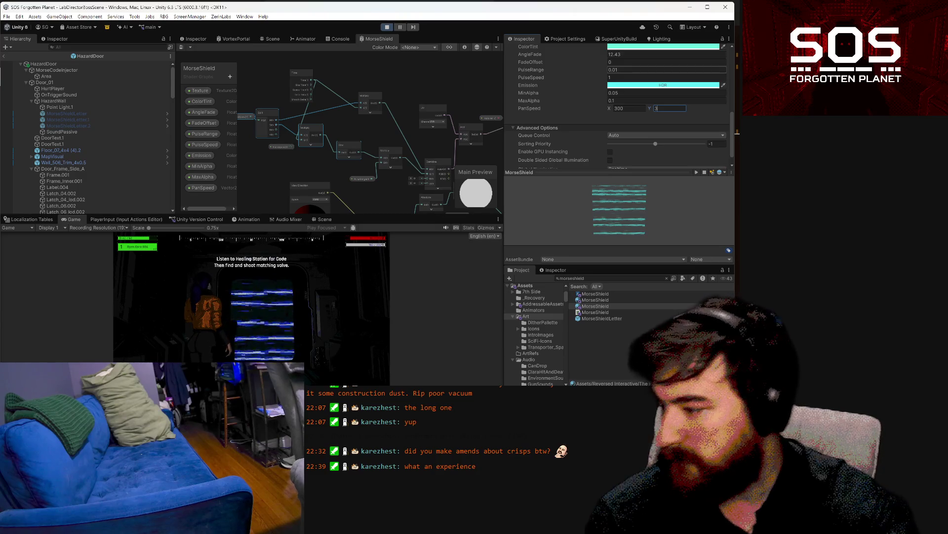
click(214, 292)
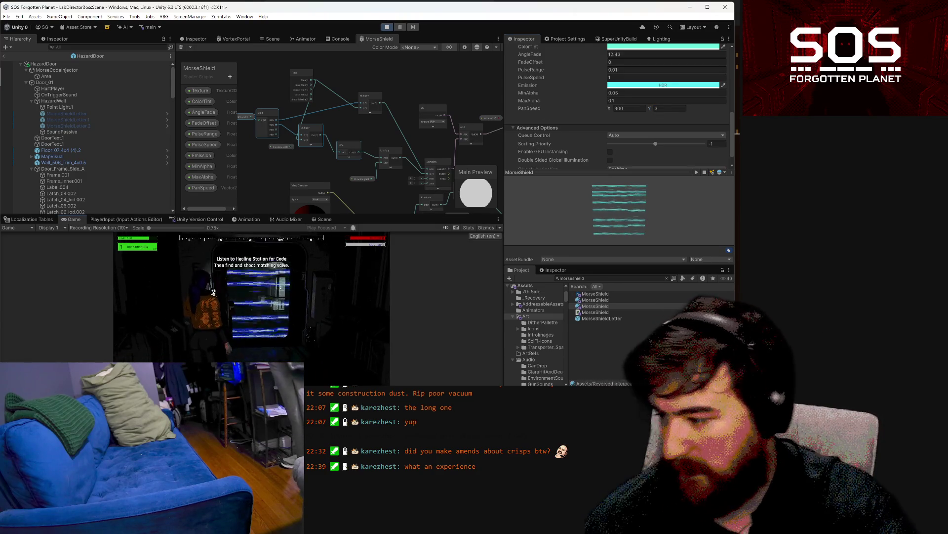
key(w)
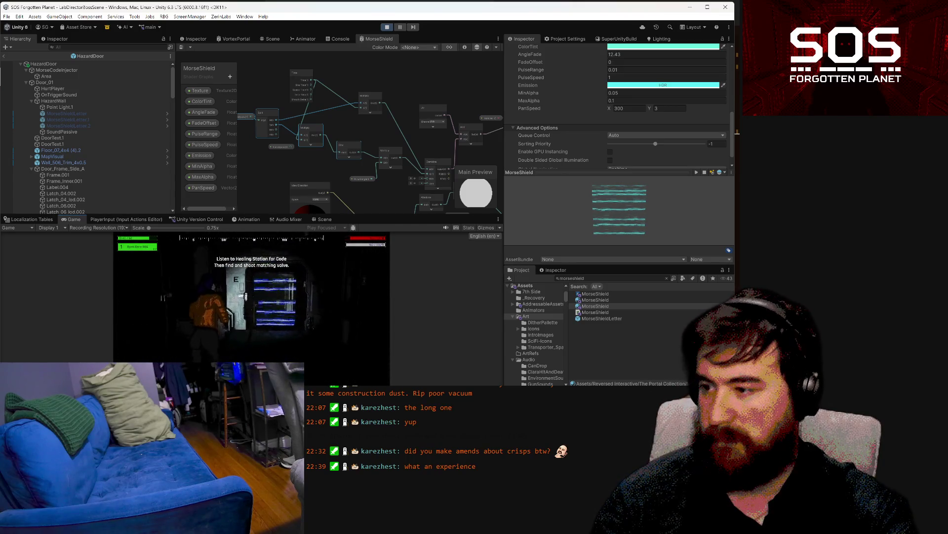
Step: Set the Emission HDR colour to red with intensity -1
click(636, 86)
click(663, 266)
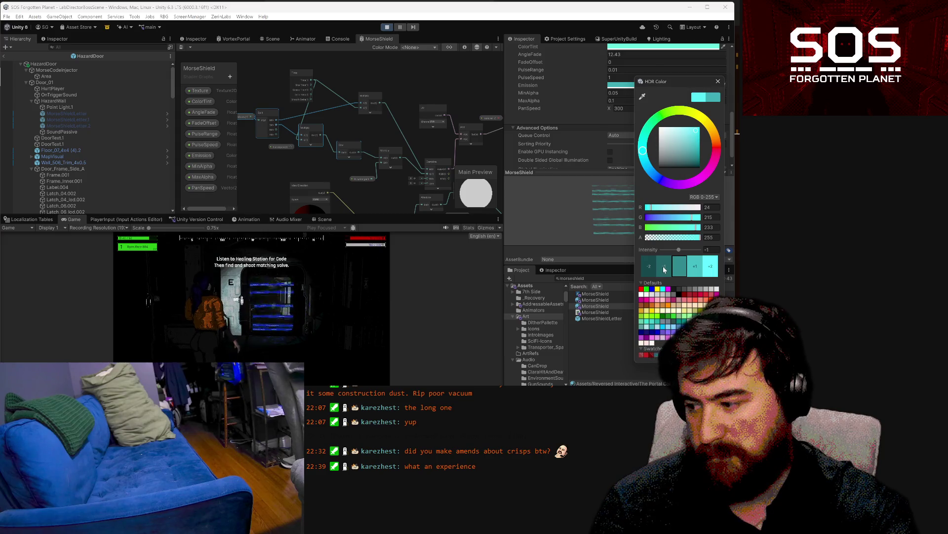
click(717, 150)
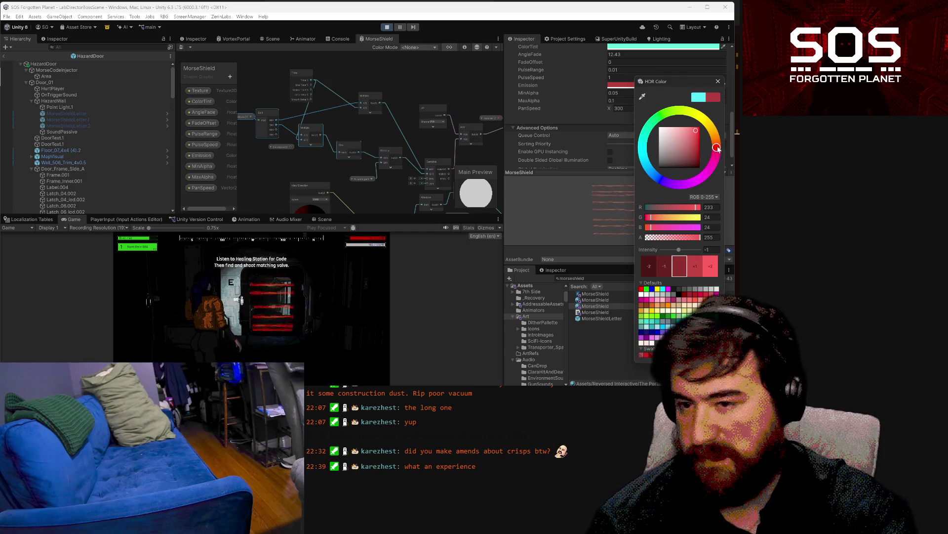
Step: Change the ColorTint to a pinkish red and close the colour picker
click(692, 47)
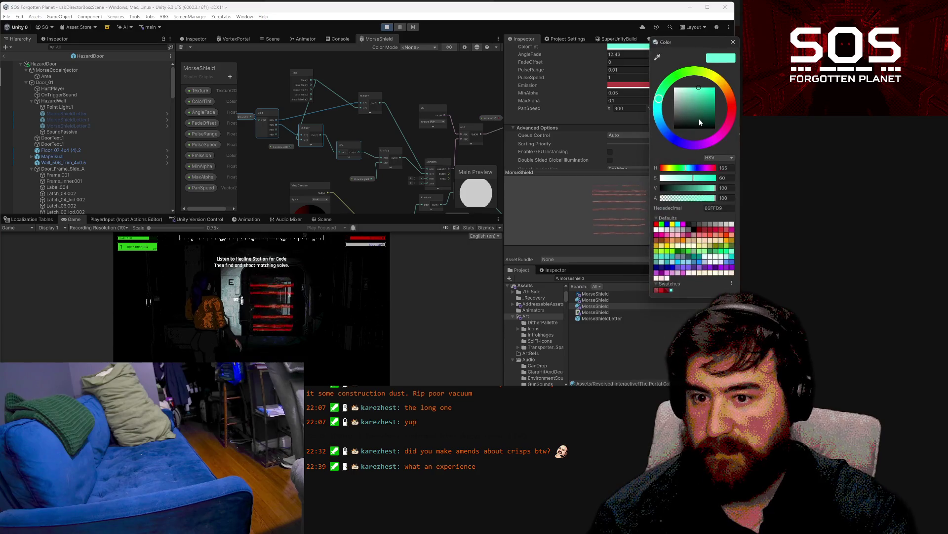
click(734, 107)
drag(735, 109, 734, 113)
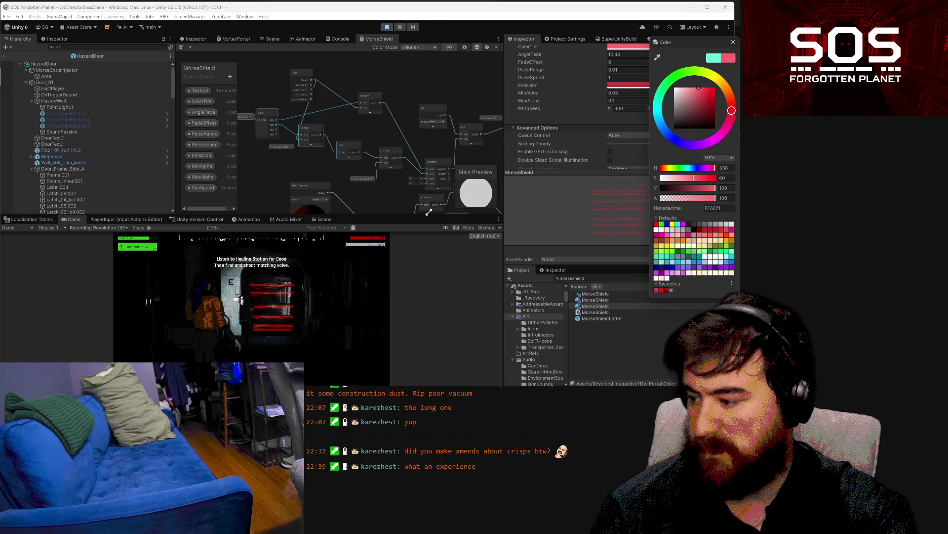
click(737, 133)
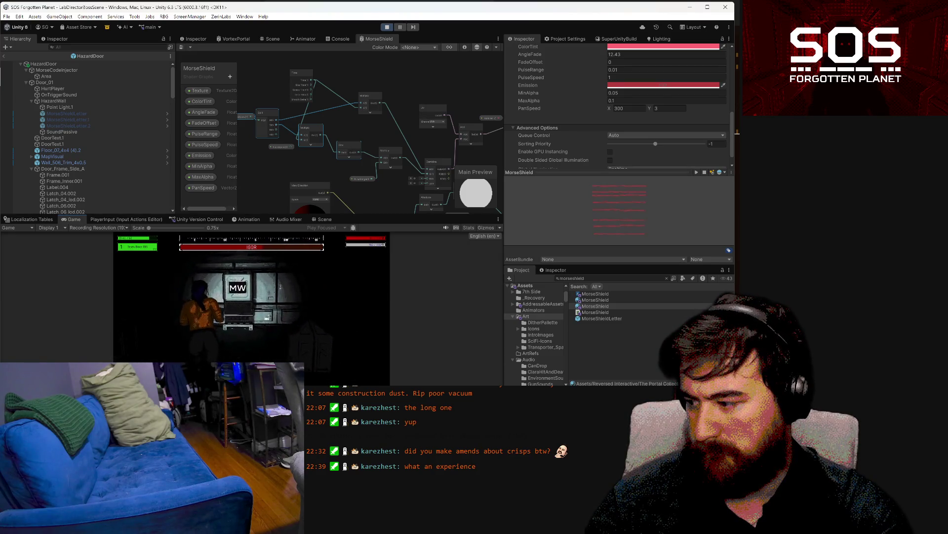
key(Escape)
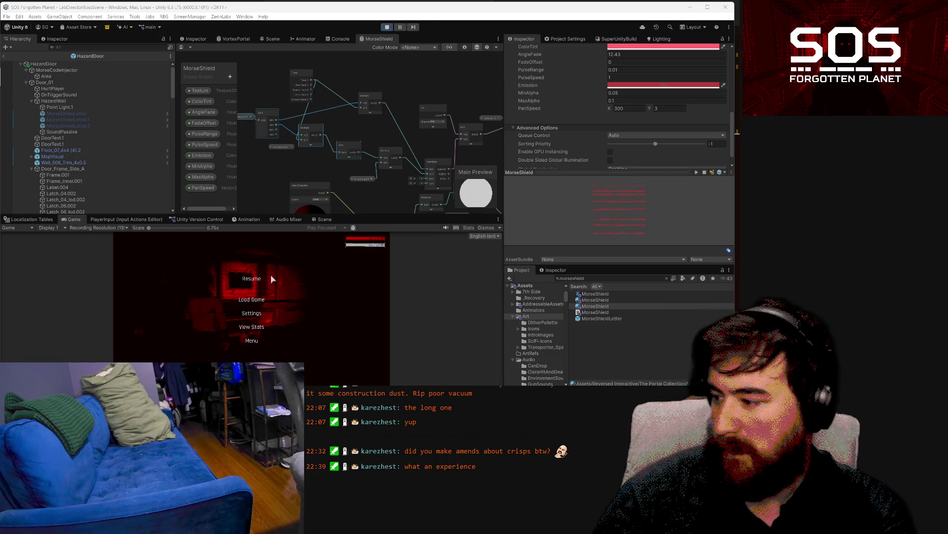
click(250, 279)
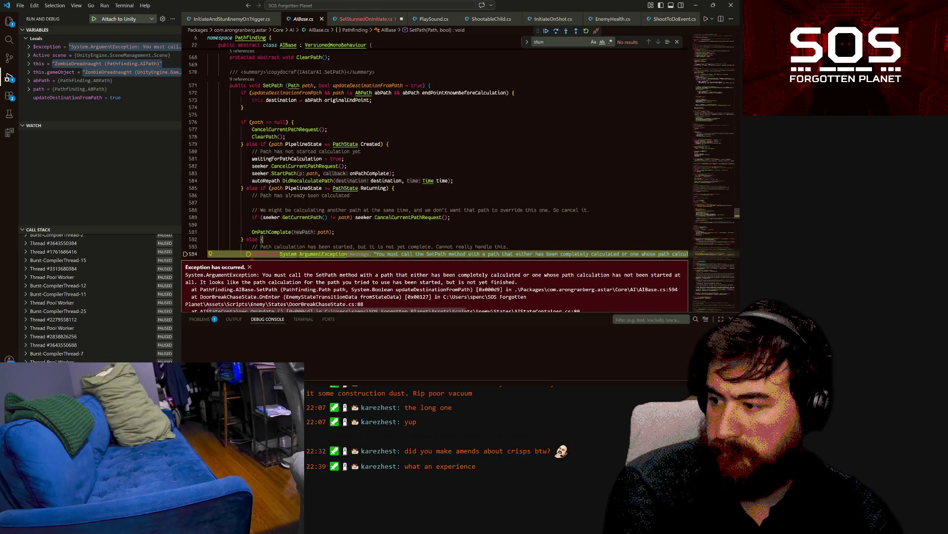
Step: Inspect lines 586 and 591 of AIBase.cs SetPath, then continue with F5 and return to Unity
mouse_move(312, 100)
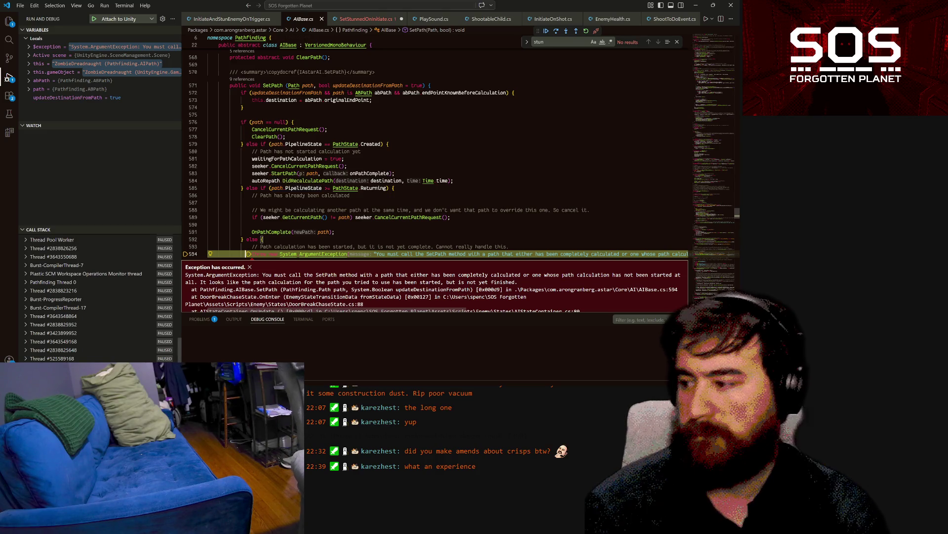
click(350, 195)
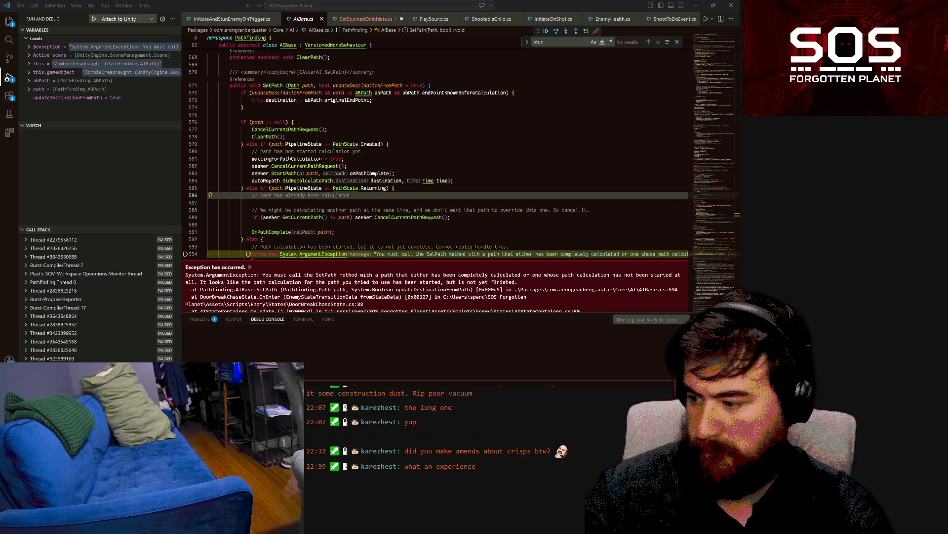
click(334, 232)
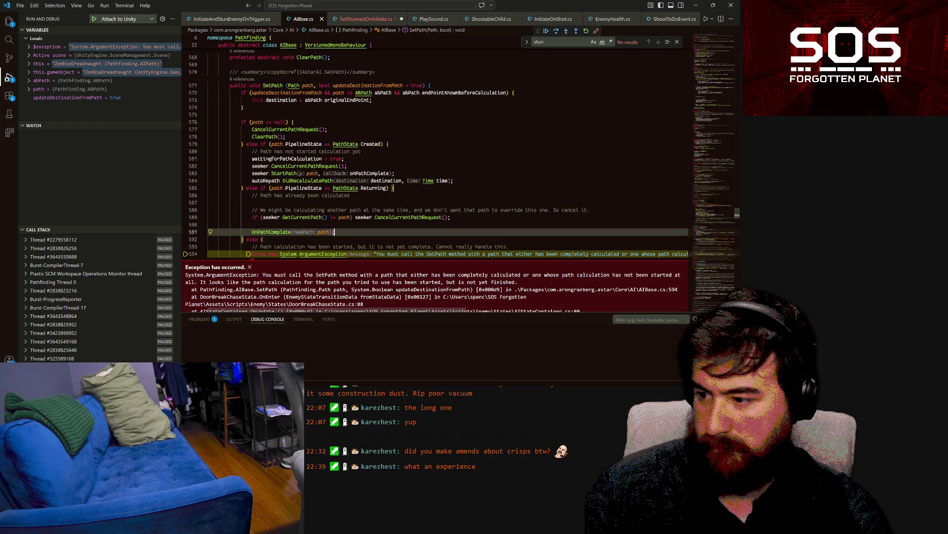
key(F5)
key(alt+Tab)
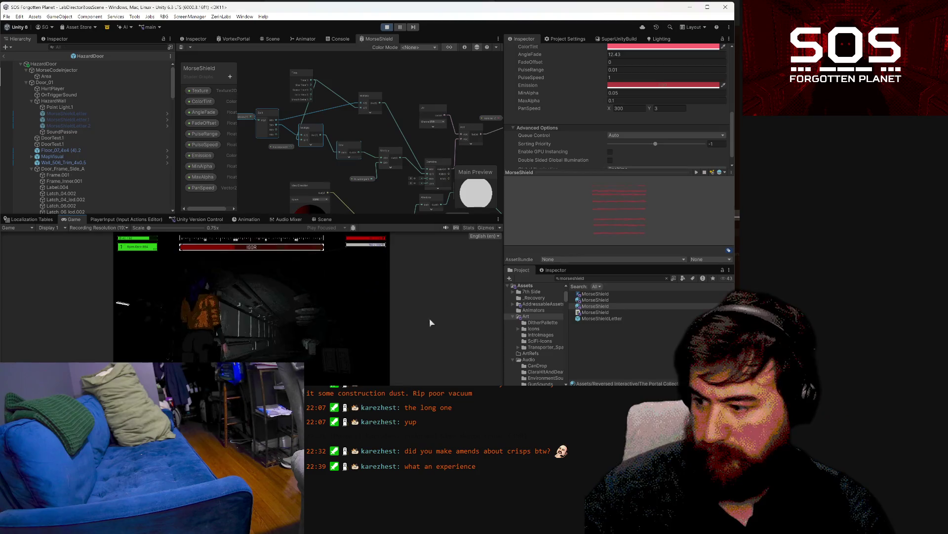